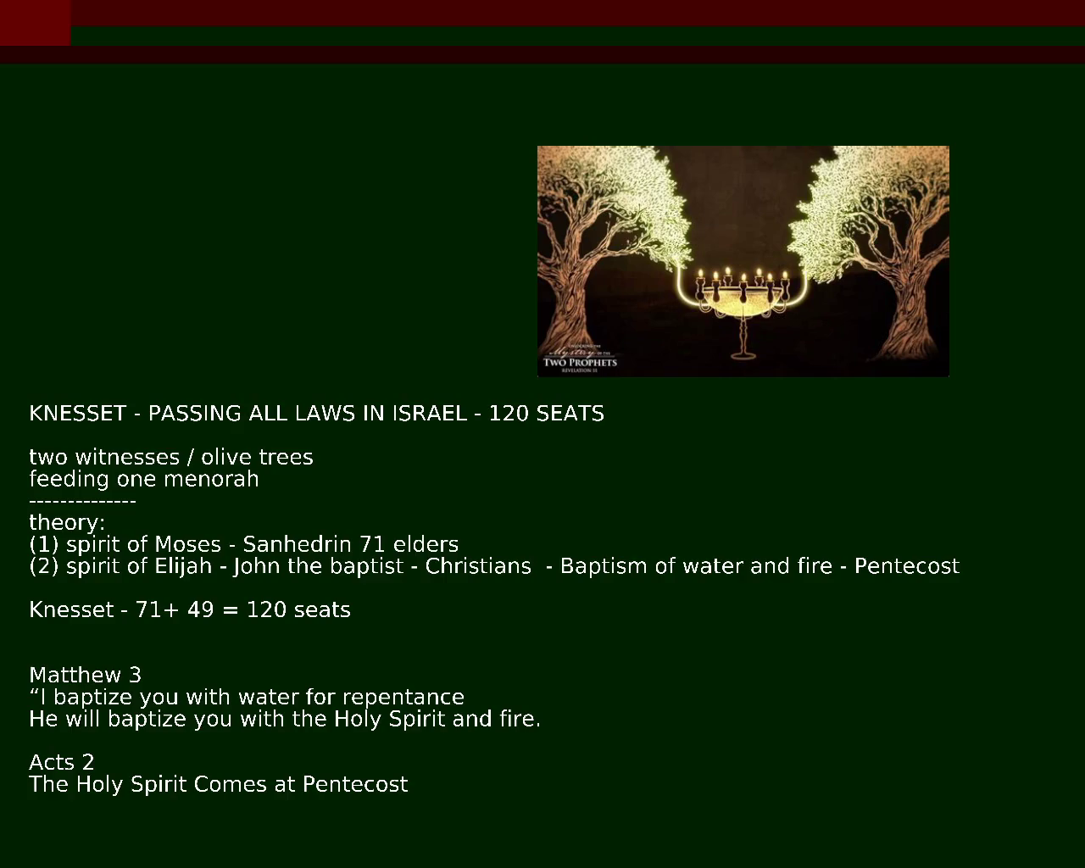
Move the line 'Knesset - 71+ 49 = 120 seats' below the Pentecost line, and begin trimming the Elijah line
key("ctrl+k")
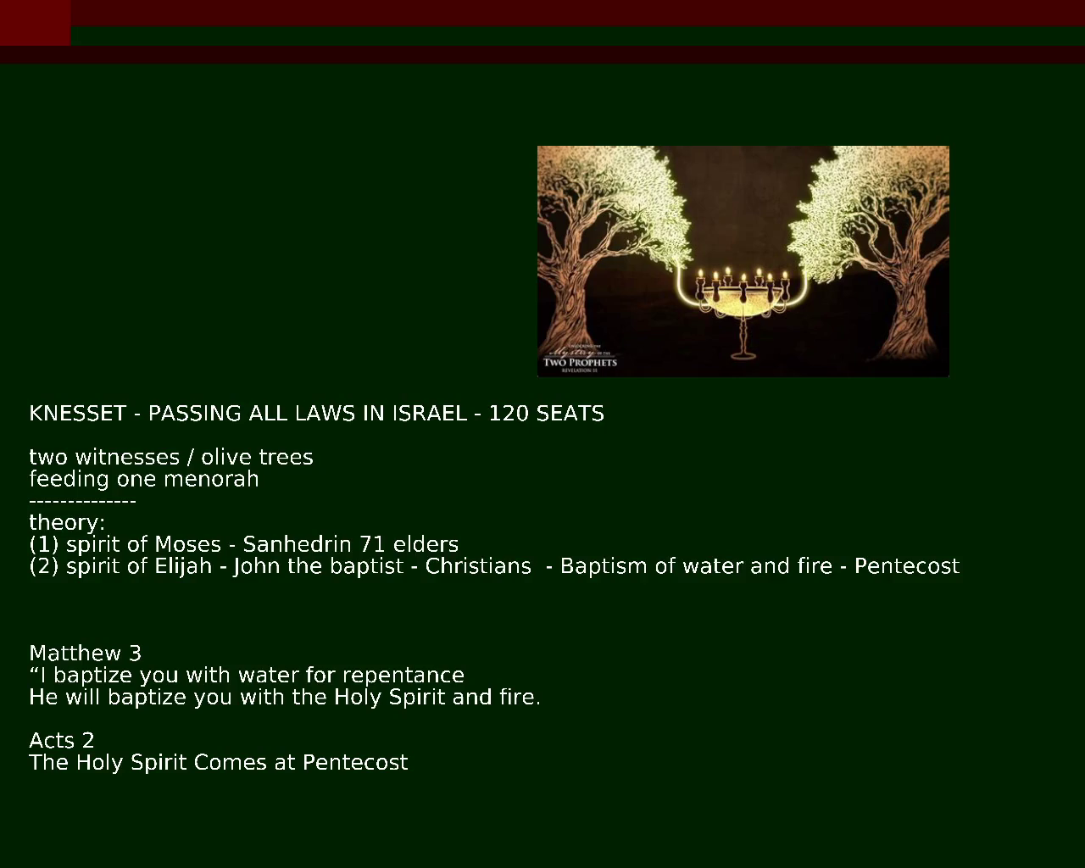
key("ctrl+z")
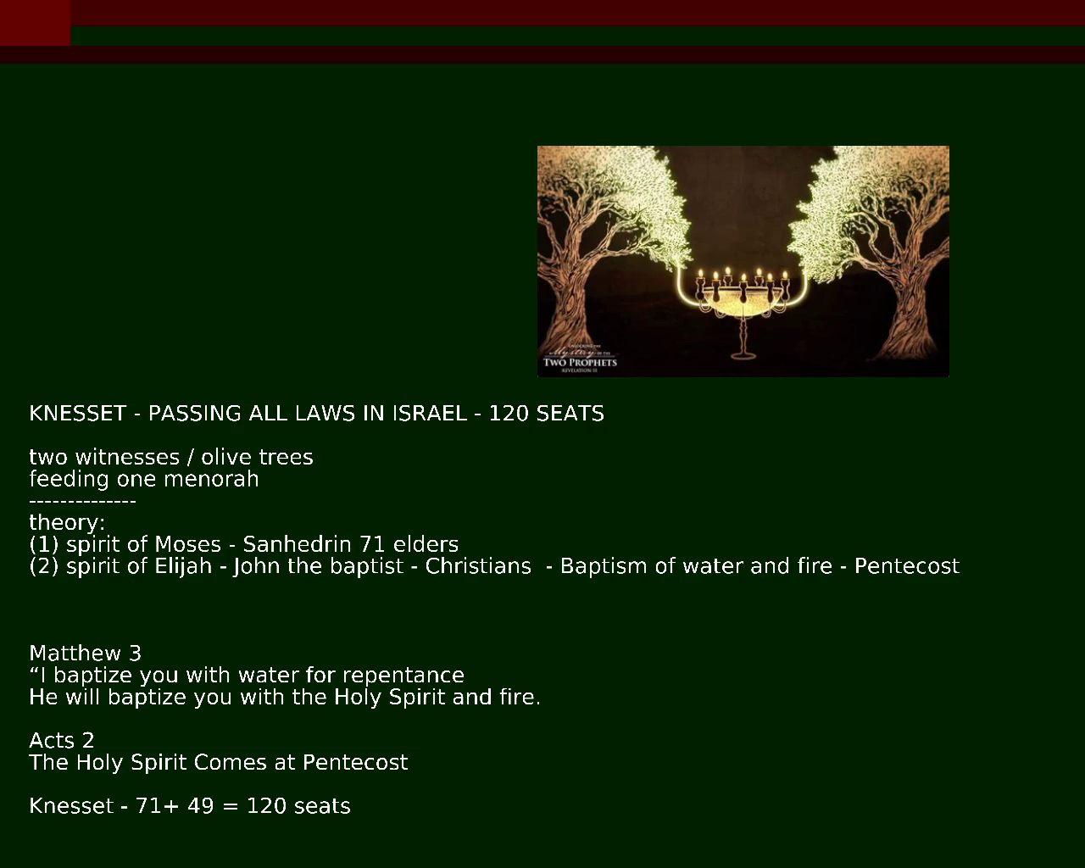
key("BackSpace")
key("BackSpace")
key("BackSpace")
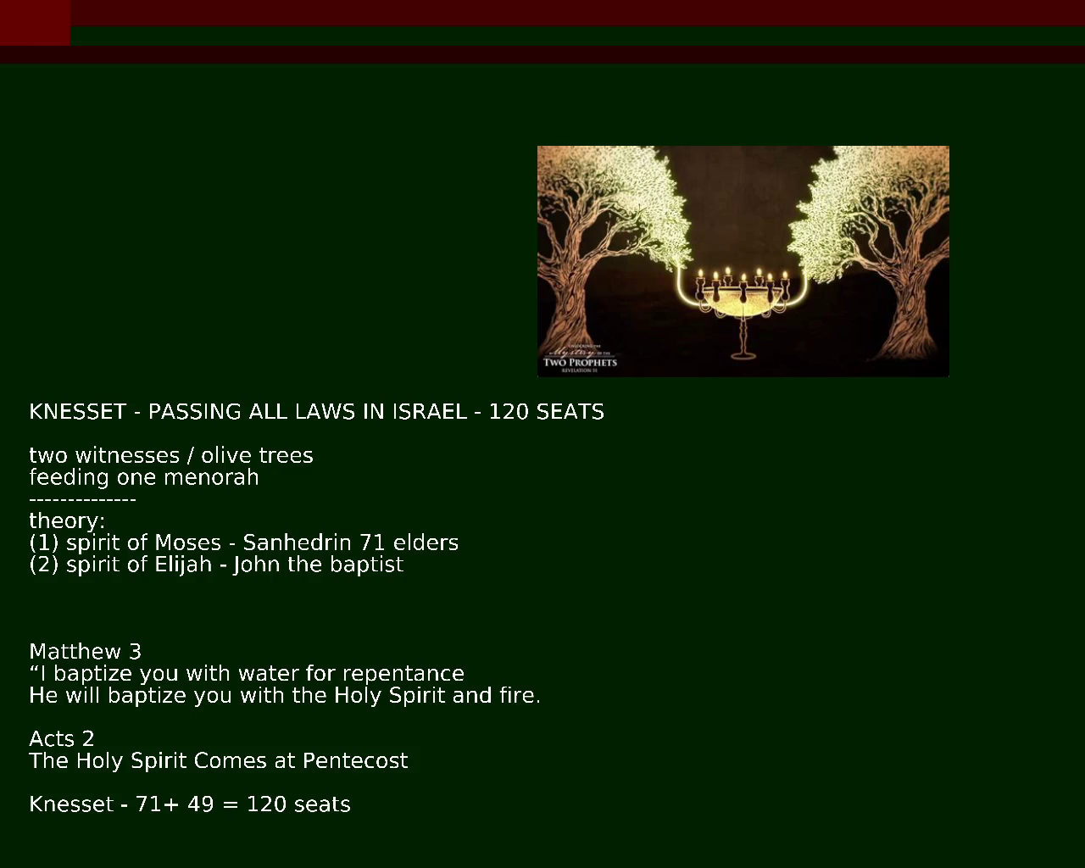
type("-")
Append '- 7 weeks - 49 days' to the Pentecost line, correcting a stray 4
type("7 weeks")
type("4")
key("BackSpace")
type("49 days")
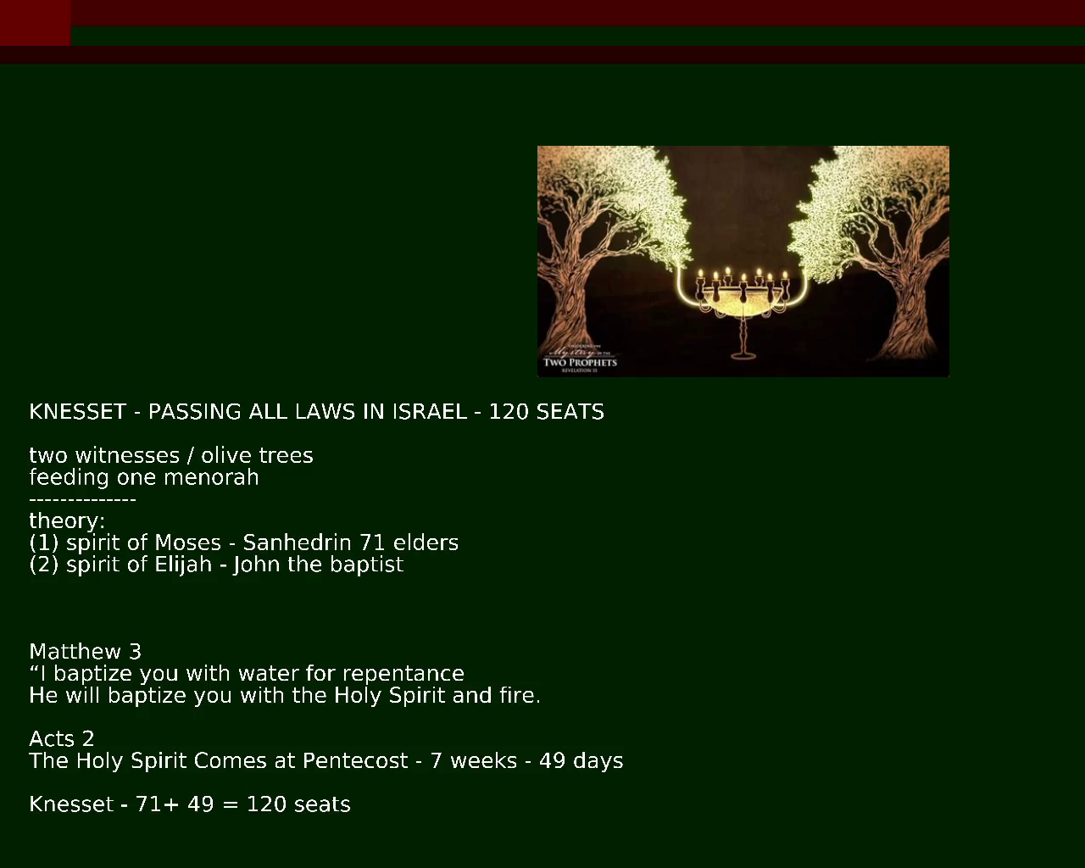
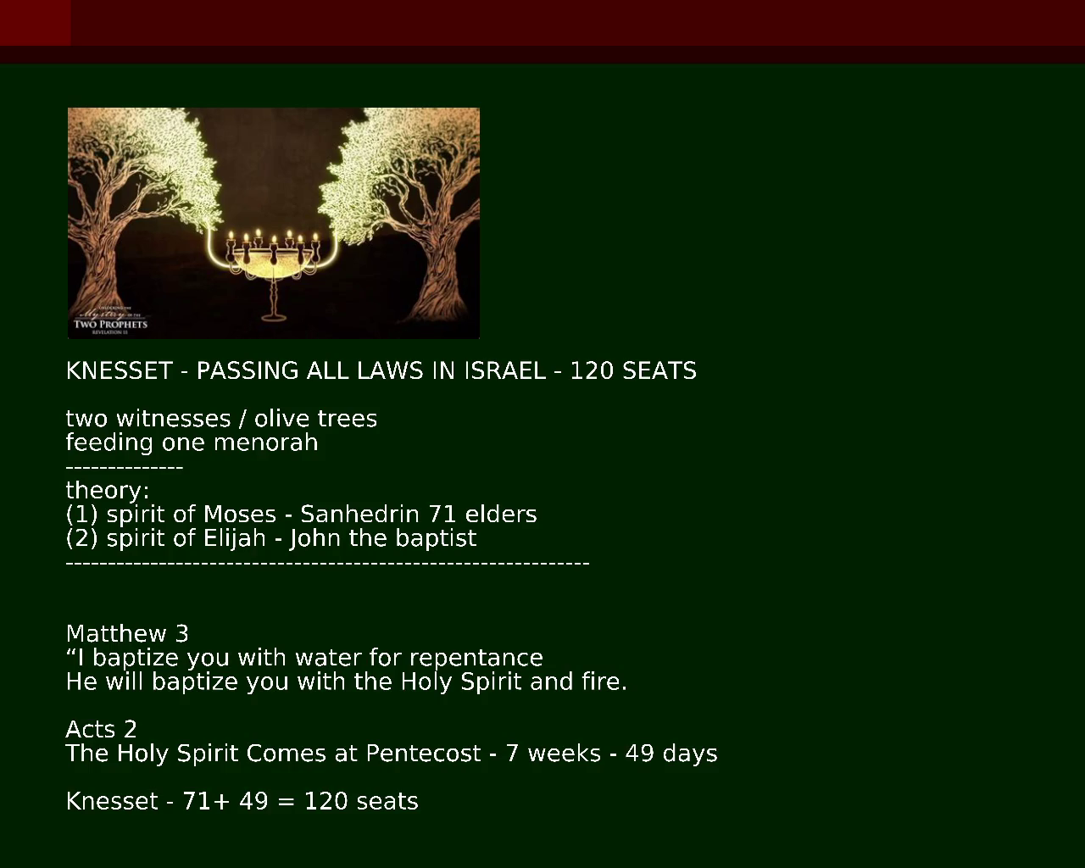
Leave one blank line before Matthew 3 and start a dashed divider under the KNESSET heading
key("BackSpace")
key("BackSpace")
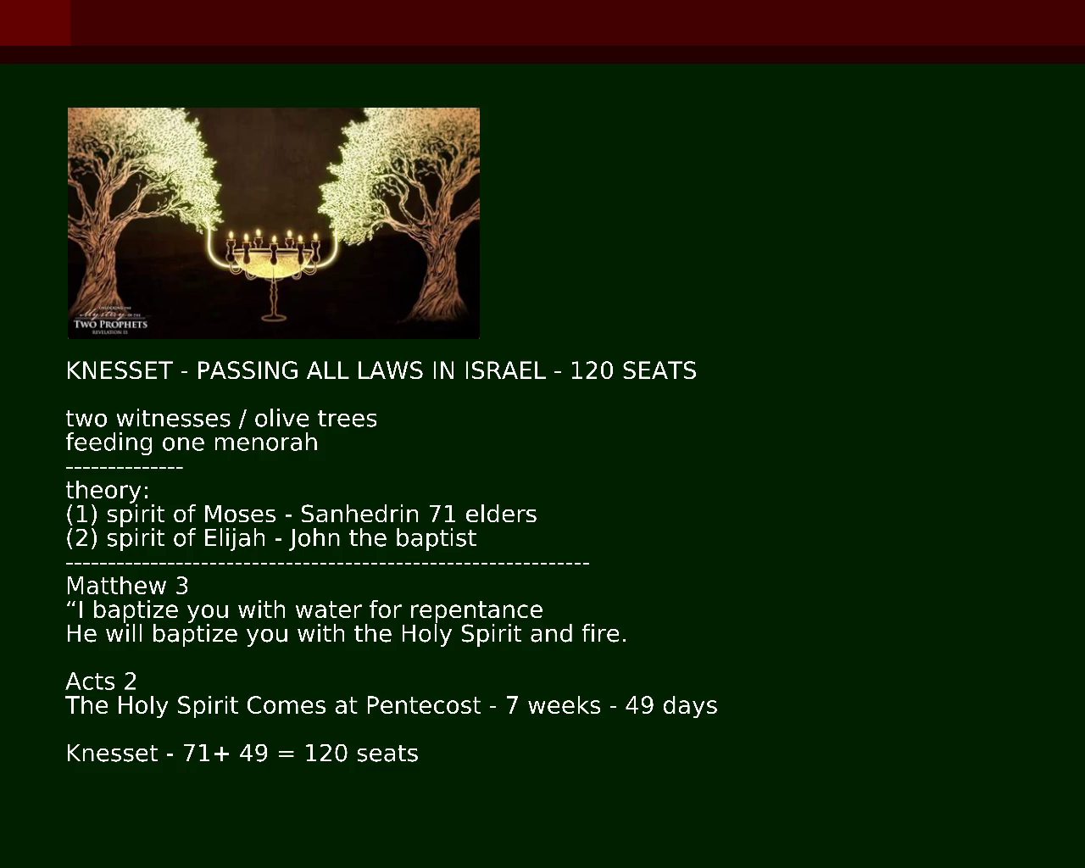
key("Return")
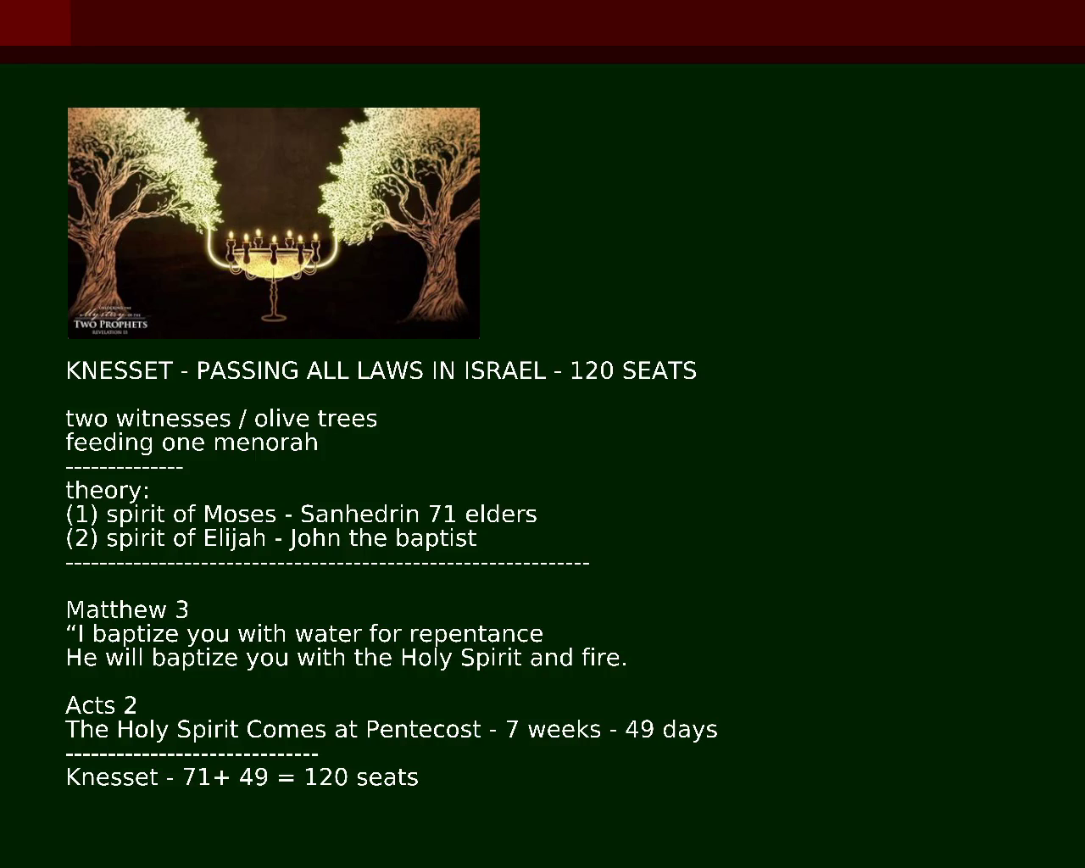
type("-")
Extend the dashed dividers with extra hyphens so all five match the full width
type("--------")
type("-------------------------------------------------------------")
type("---------------")
type("---------------------------------------")
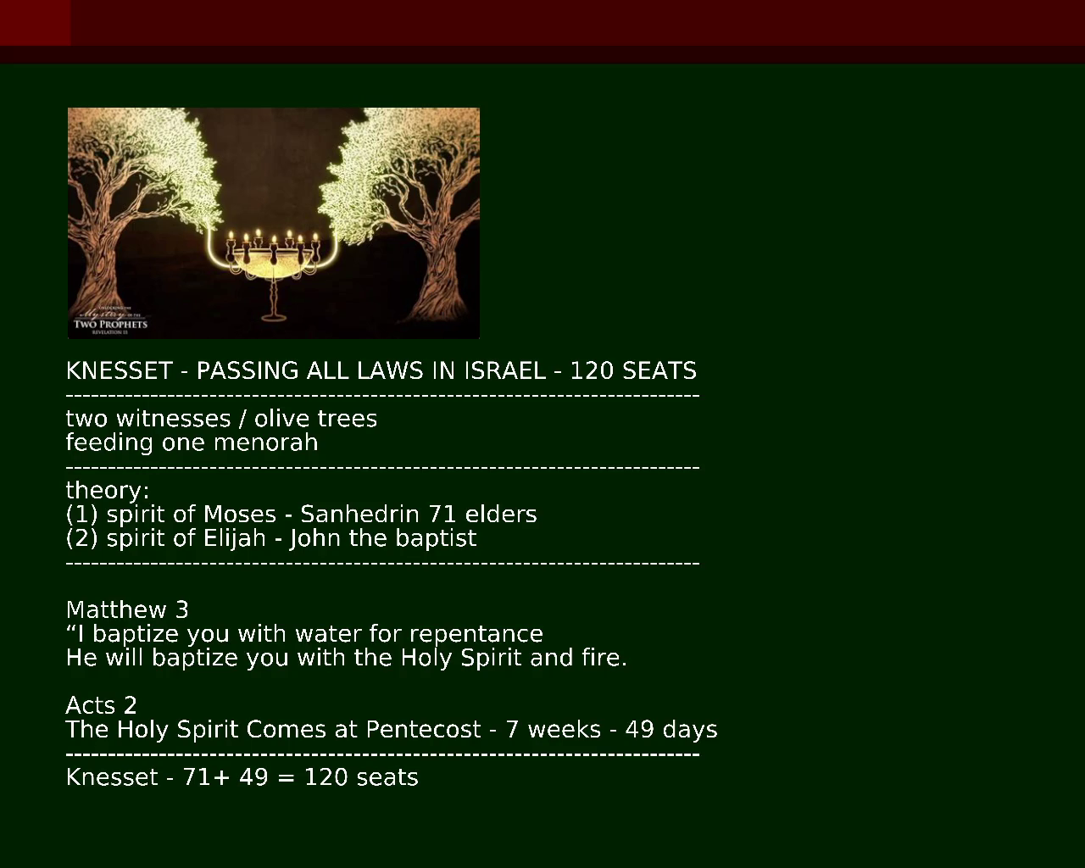
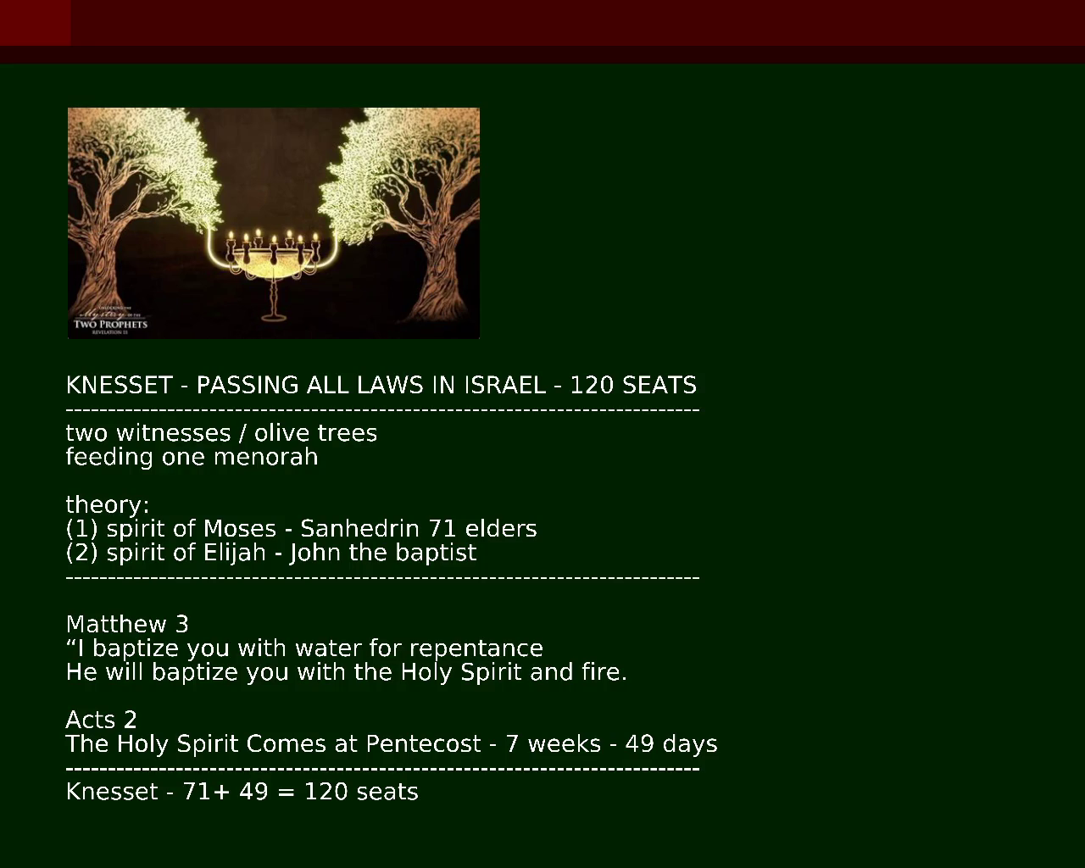
Add the line '(71 seats and chair of Elijah)', then change 'seats' to 'elders'
type("(char")
key("BackSpace")
key("BackSpace")
key("BackSpace")
type("71 seats and chair")
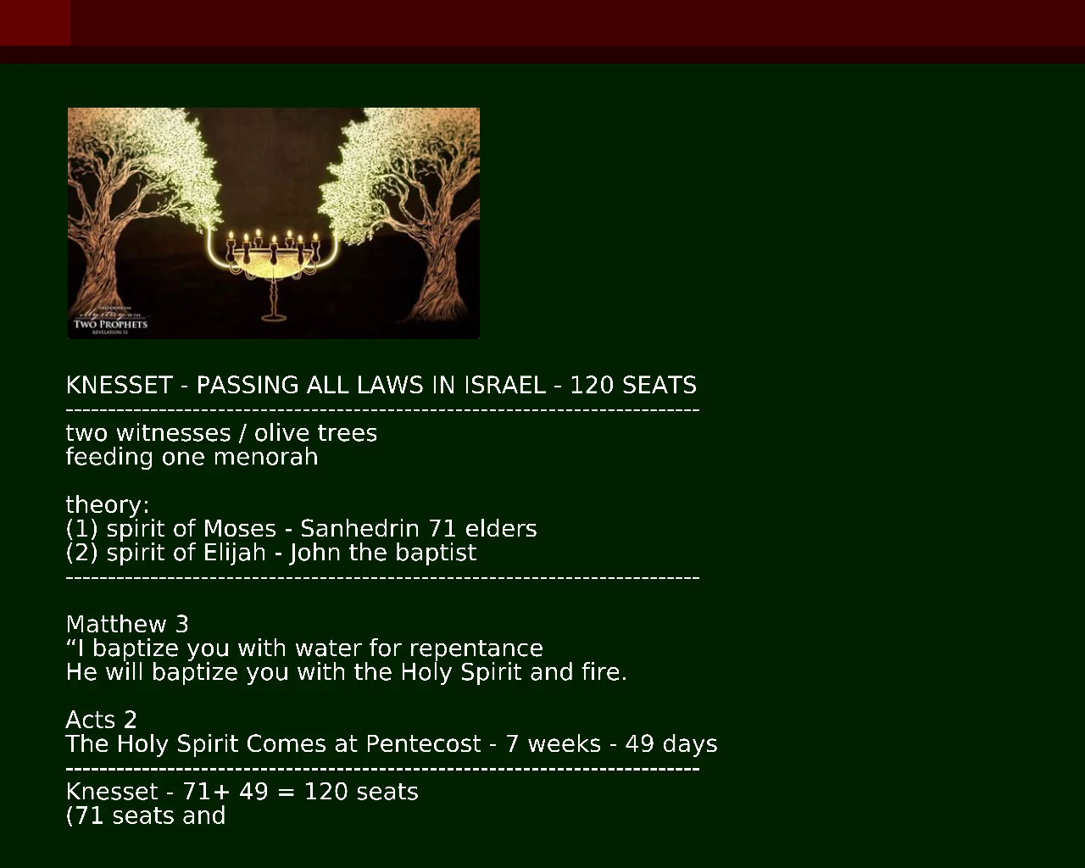
type(" of el")
key("BackSpace")
key("BackSpace")
type("Elijah)")
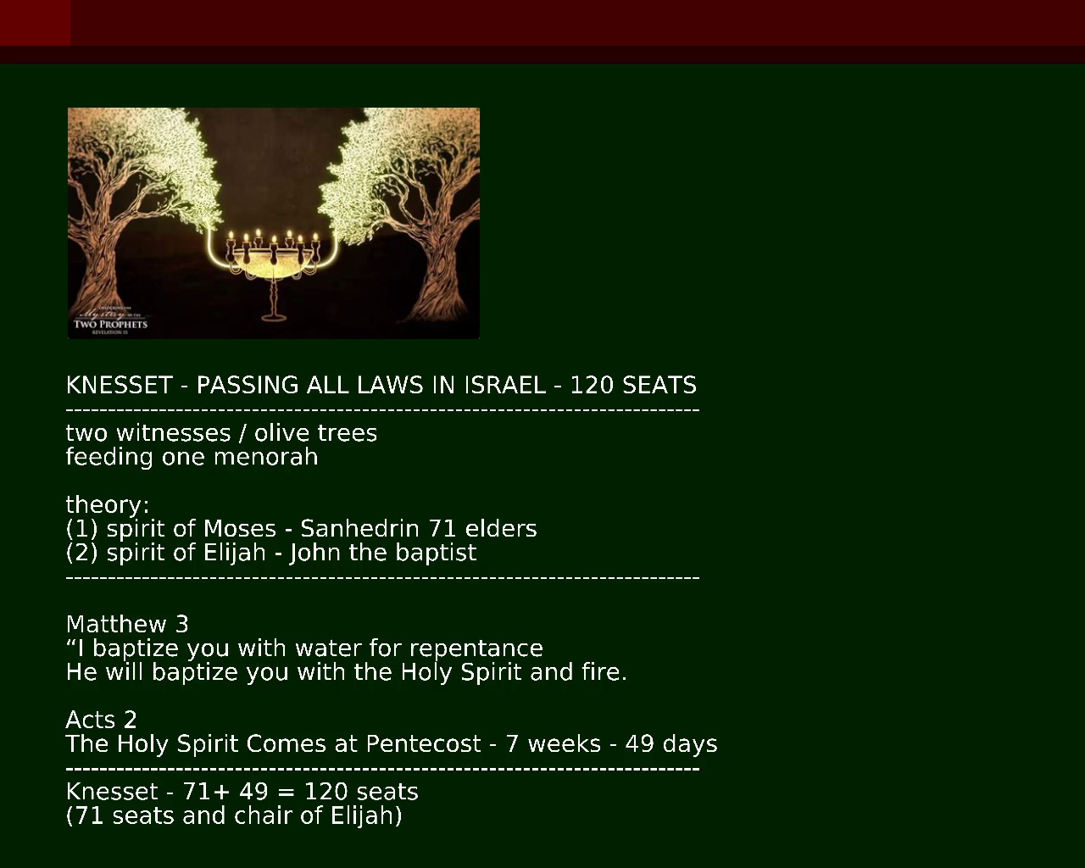
double_click(133, 815)
type("elders")
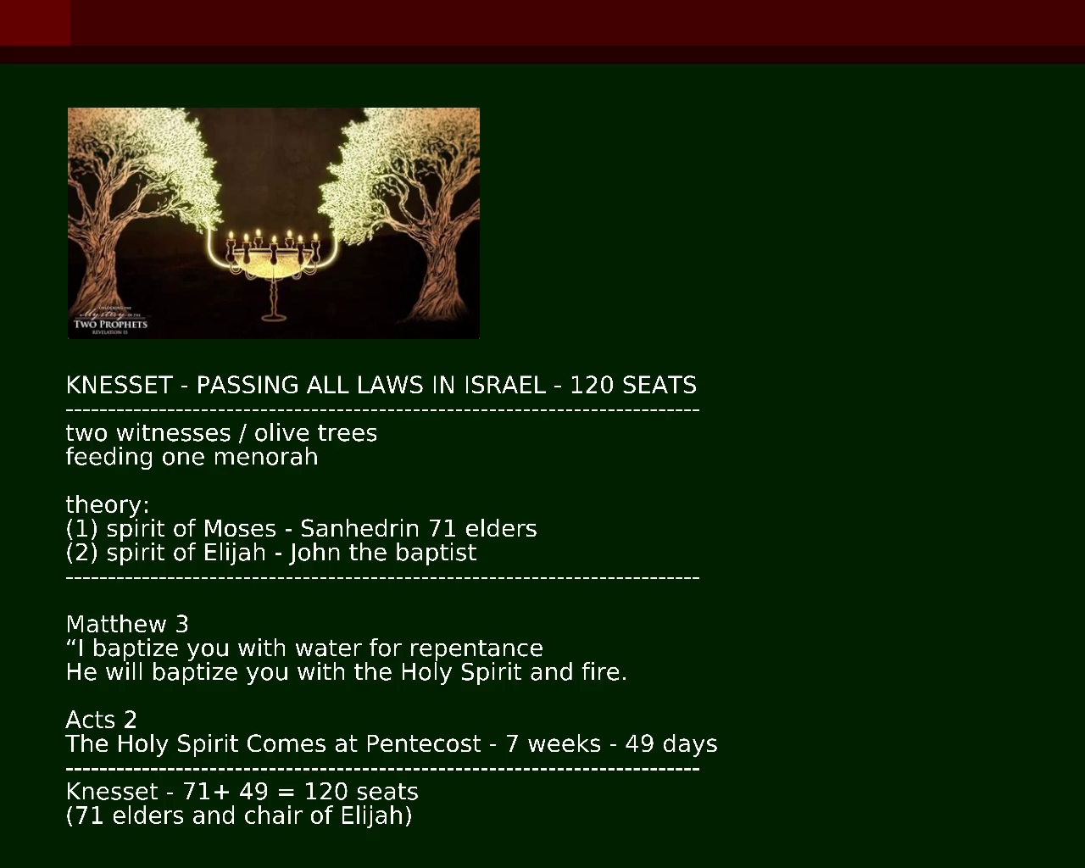
Change the lowercase 'c' of 'chair' to a capital 'C' in the last line
key("BackSpace")
type("C")
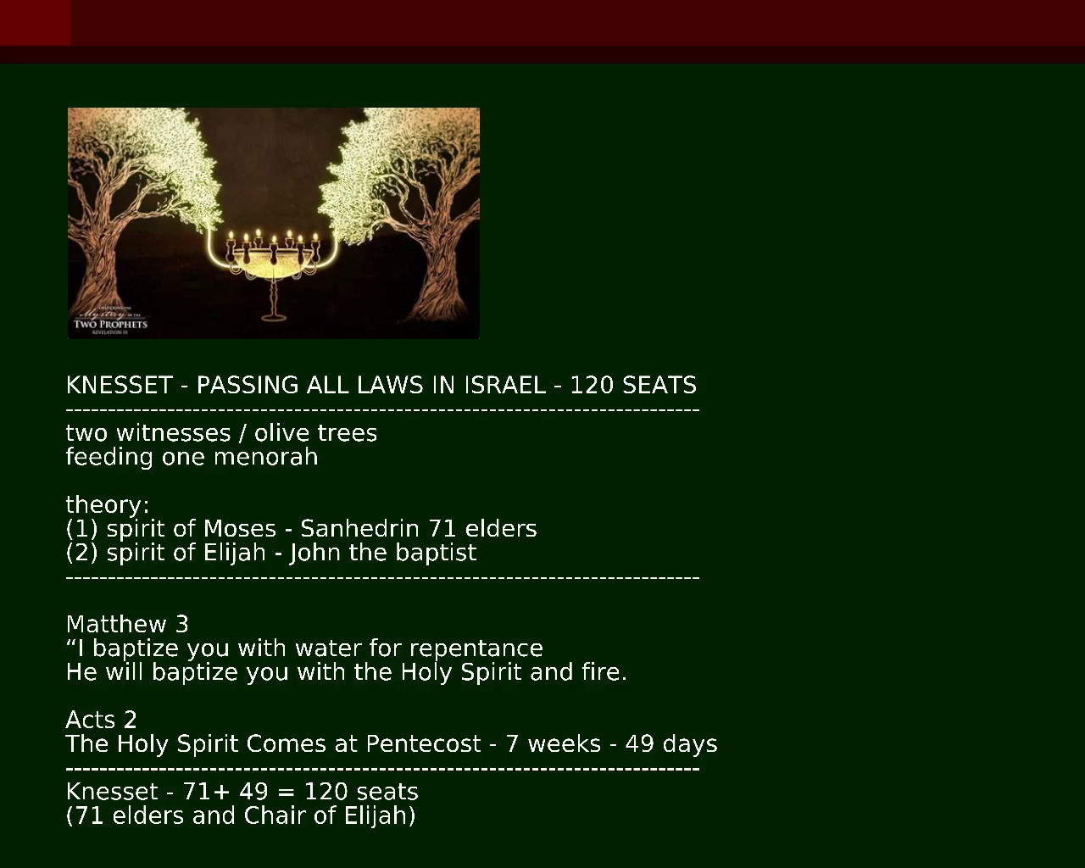
Rewrite the last line as 'Chair of Elijah 49', removing the parentheses and '71 elders and'
key("BackSpace")
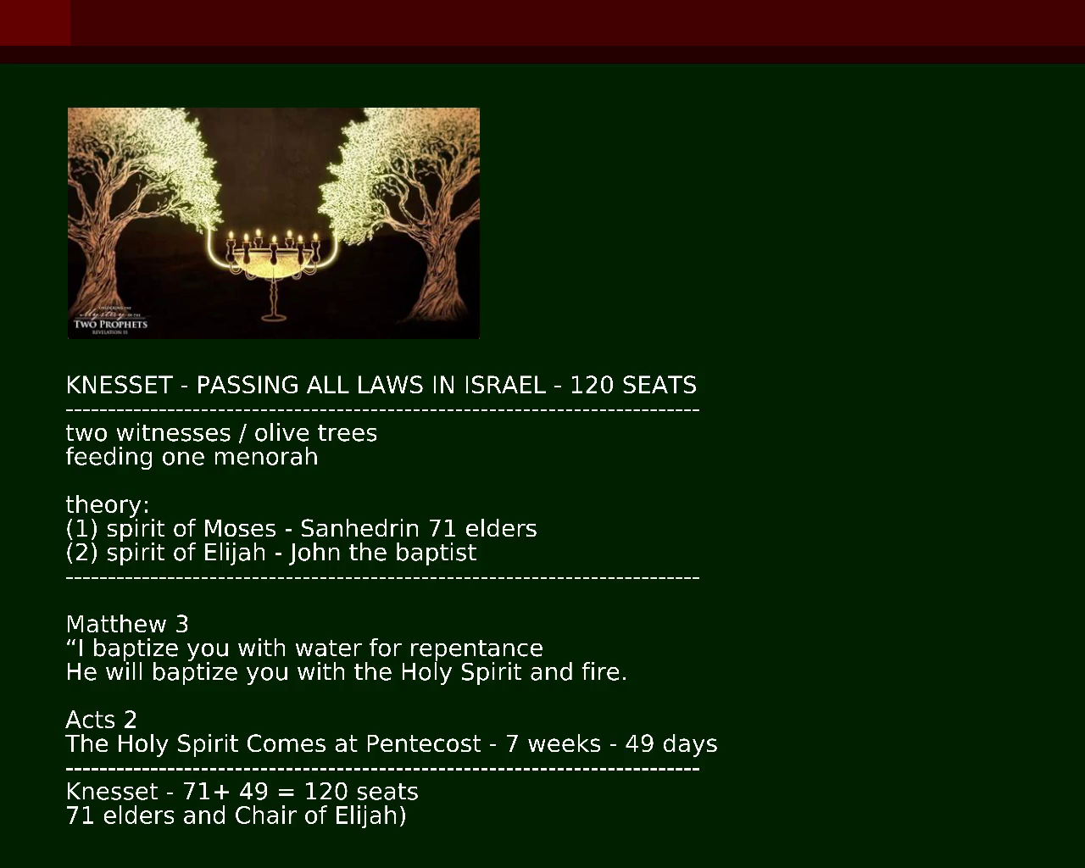
type("-")
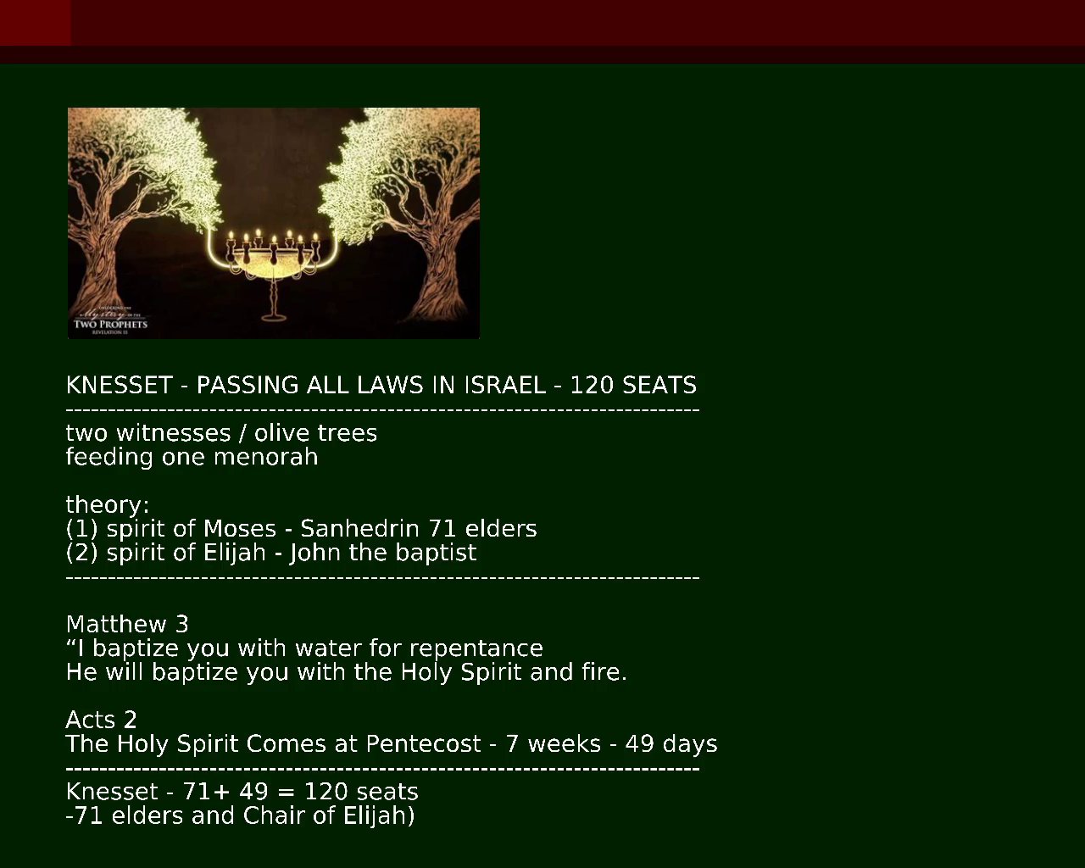
key("Delete")
key("Delete")
key("Delete")
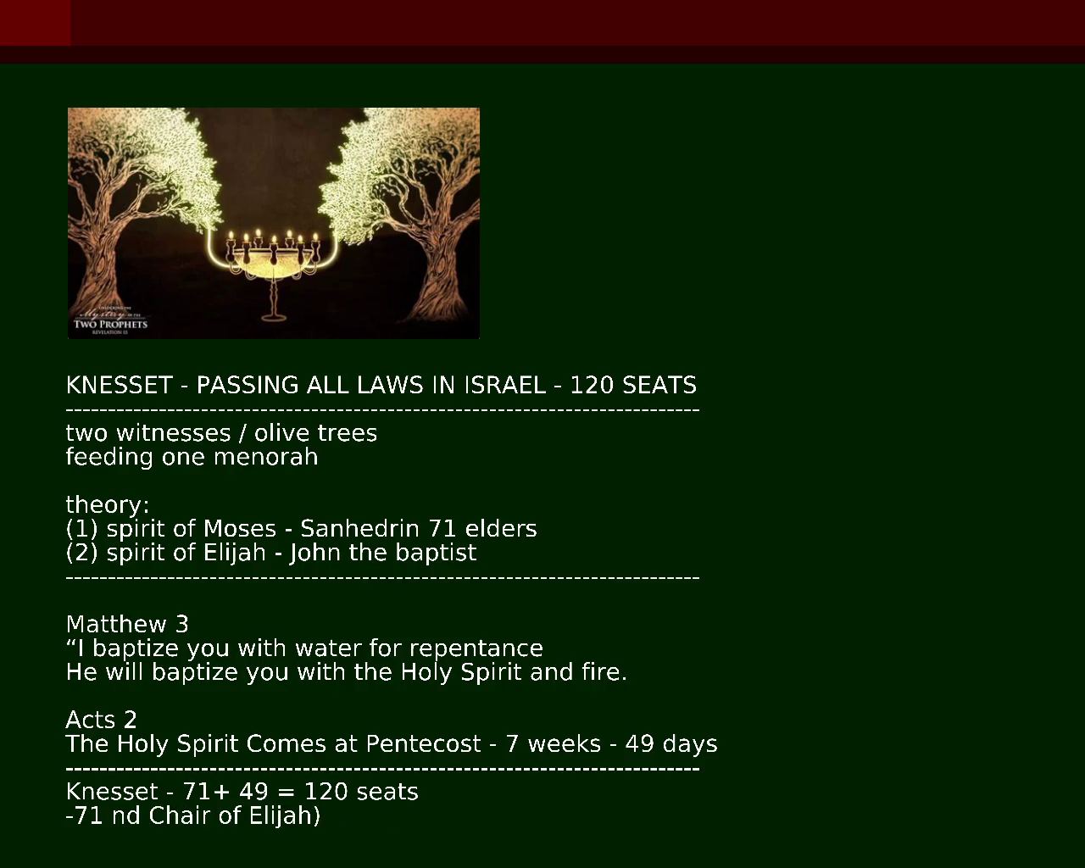
type("+")
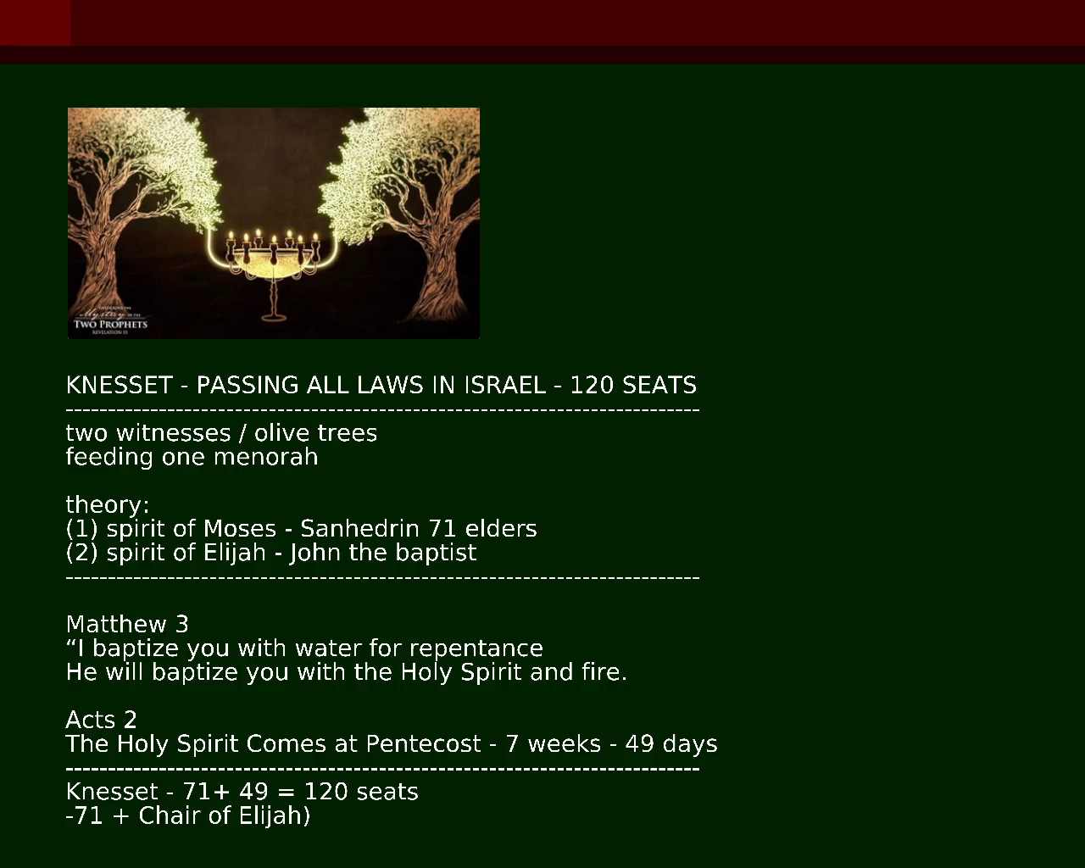
key("BackSpace")
type("49")
key("BackSpace")
key("BackSpace")
key("BackSpace")
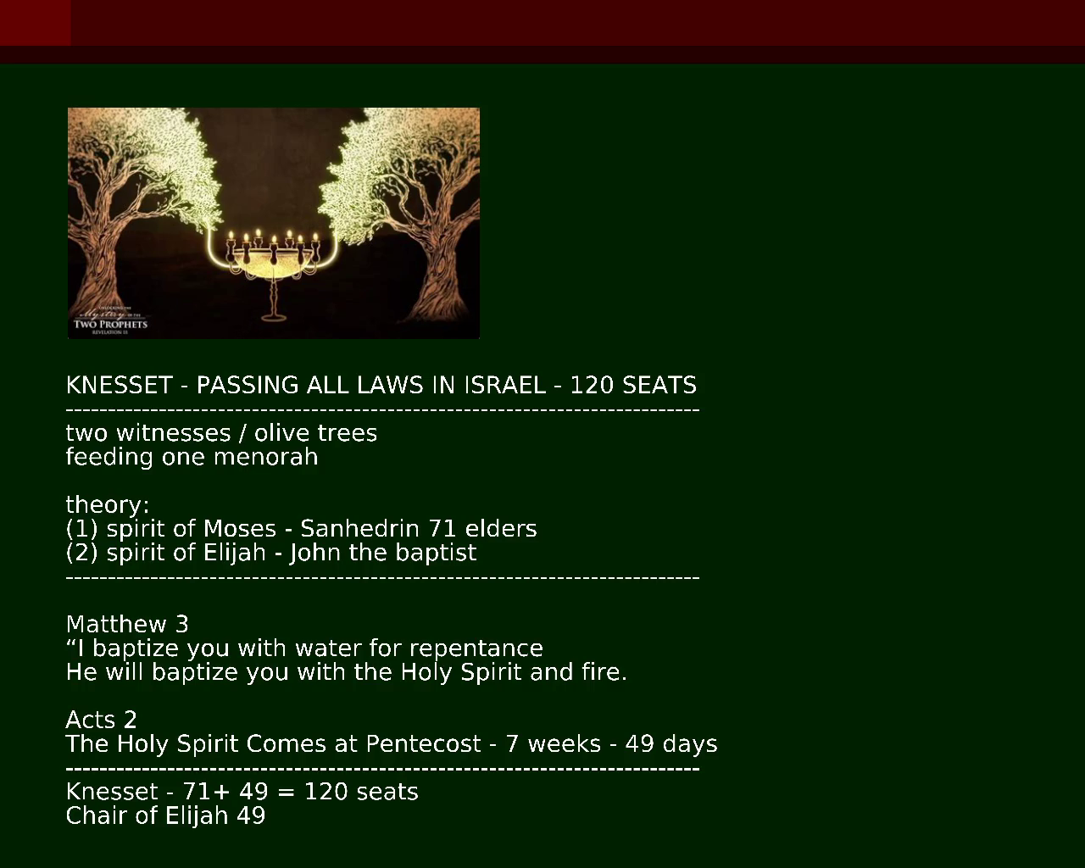
Place the line above the Knesset tally as 'Chair of Elijah = 49', then undo it
key("BackSpace")
key("BackSpace")
key("BackSpace")
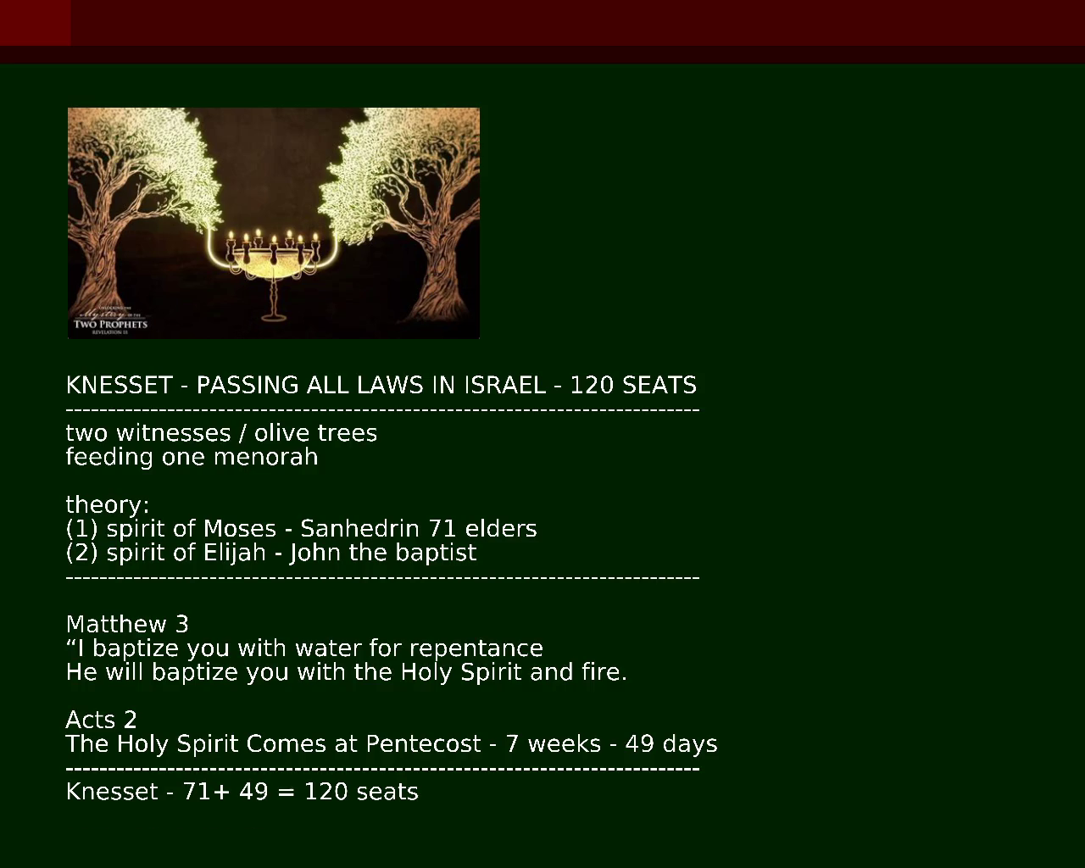
key("ctrl+z")
type("= 49")
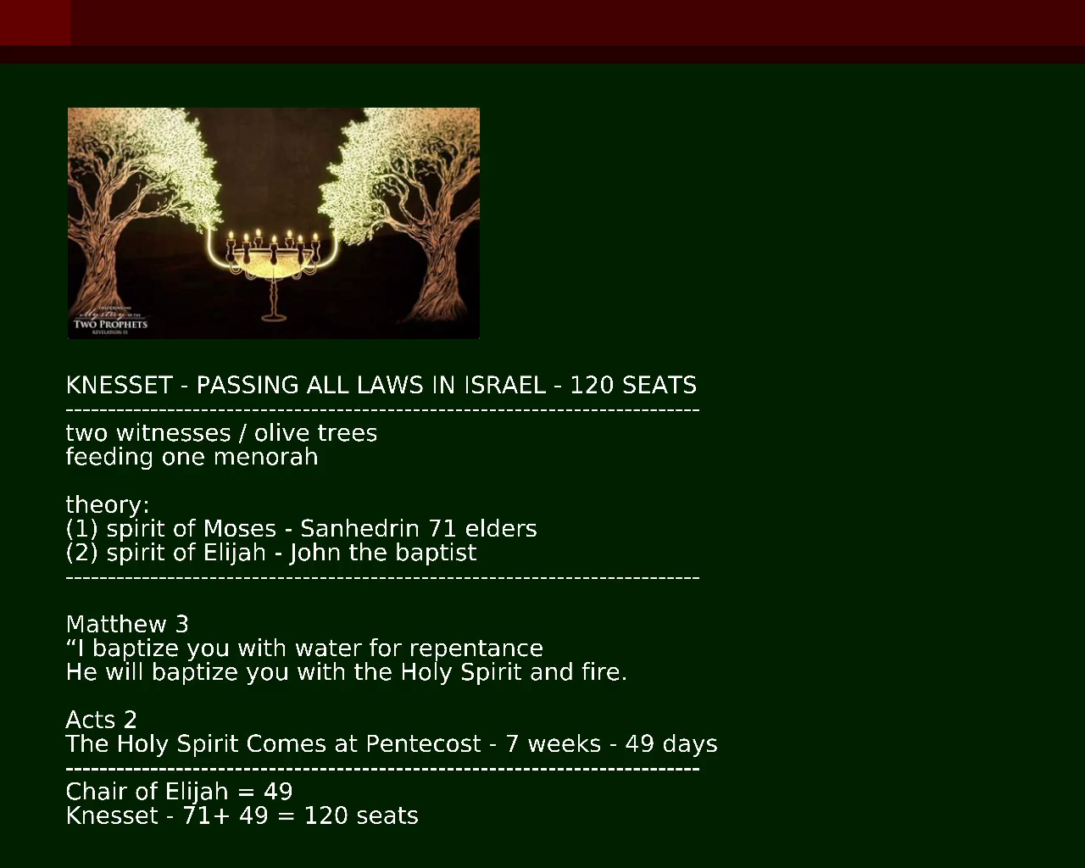
key("ctrl+z")
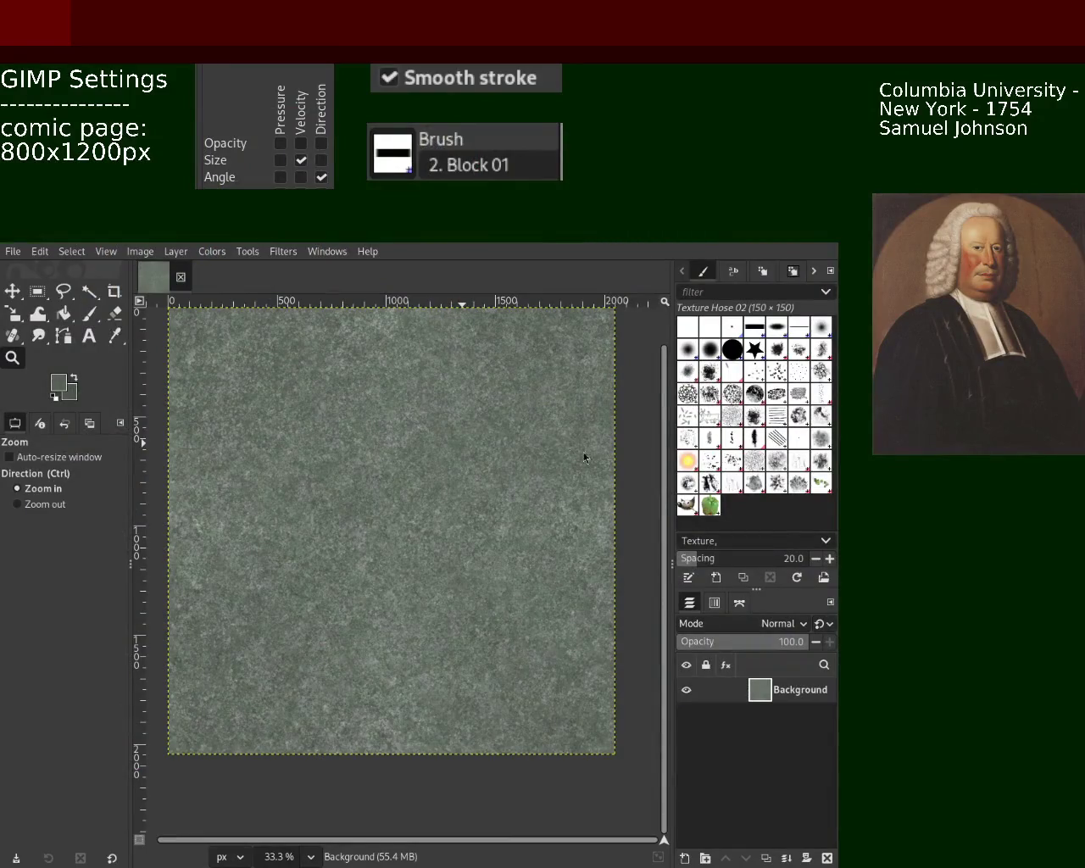
Inspect the green texture at zoom levels down to single pixels, then save the image
left_click(407, 458, "ctrl")
left_click(406, 457, "ctrl")
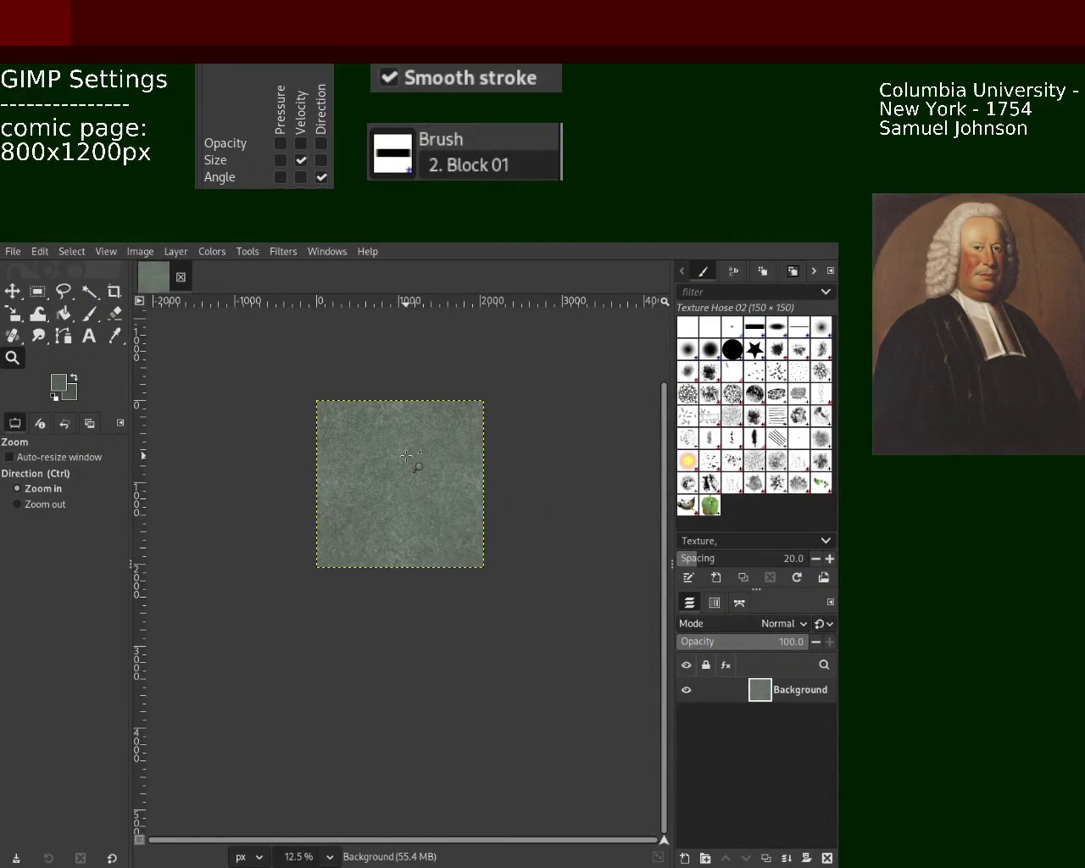
left_click(406, 458)
left_click(407, 458)
left_click(407, 458)
left_click(406, 457)
left_click(406, 457)
left_click(406, 458, "ctrl")
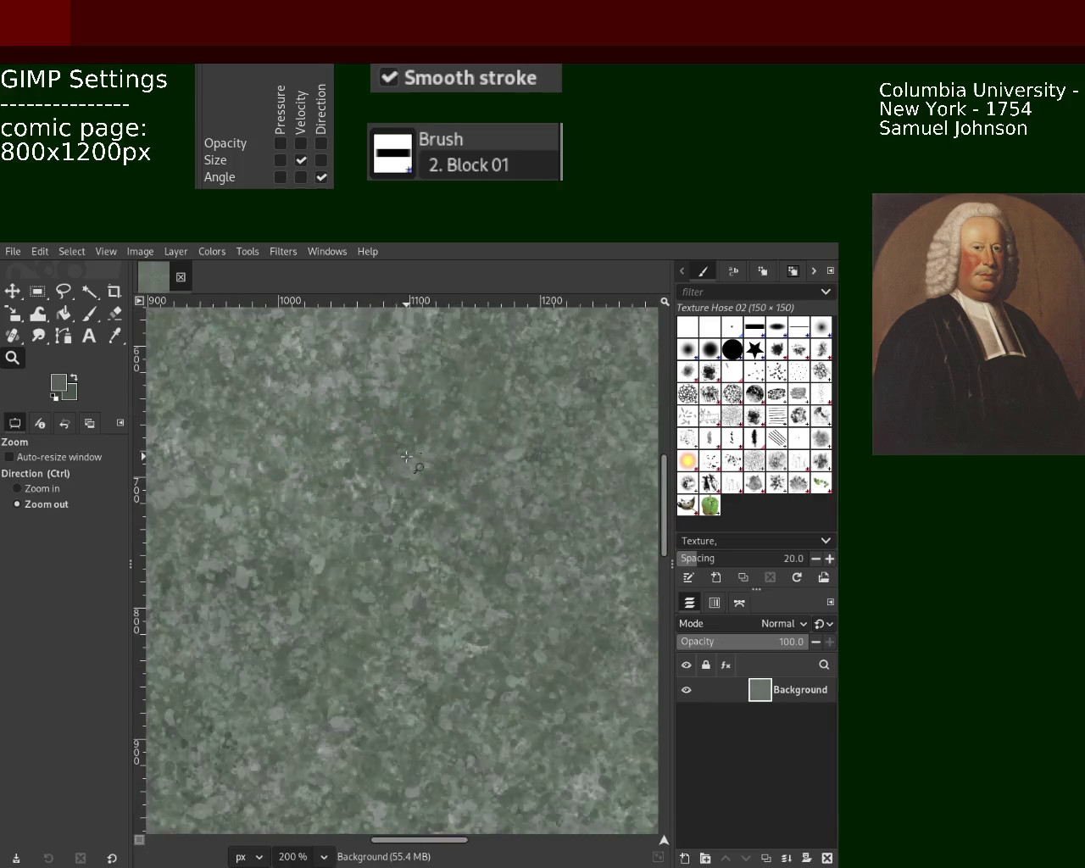
left_click(368, 678, "ctrl")
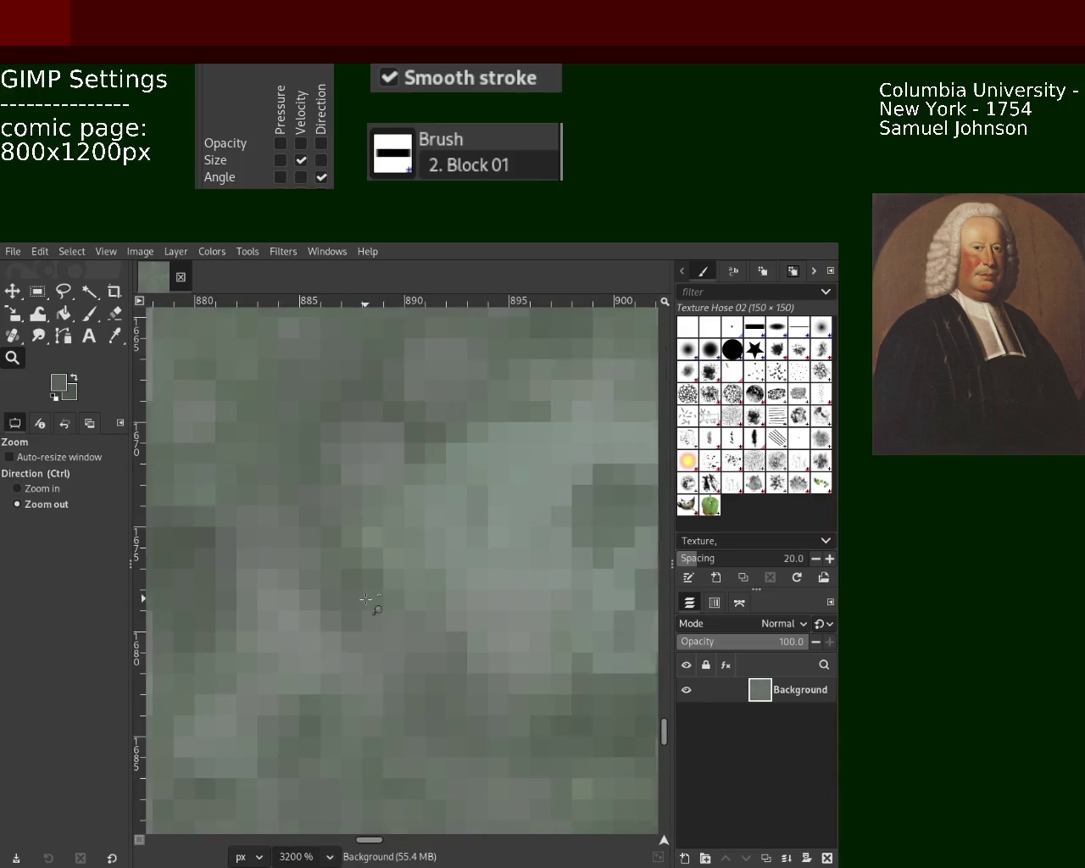
left_click(366, 599)
left_click(366, 599)
left_click(365, 596)
left_click(364, 597)
left_click(395, 573)
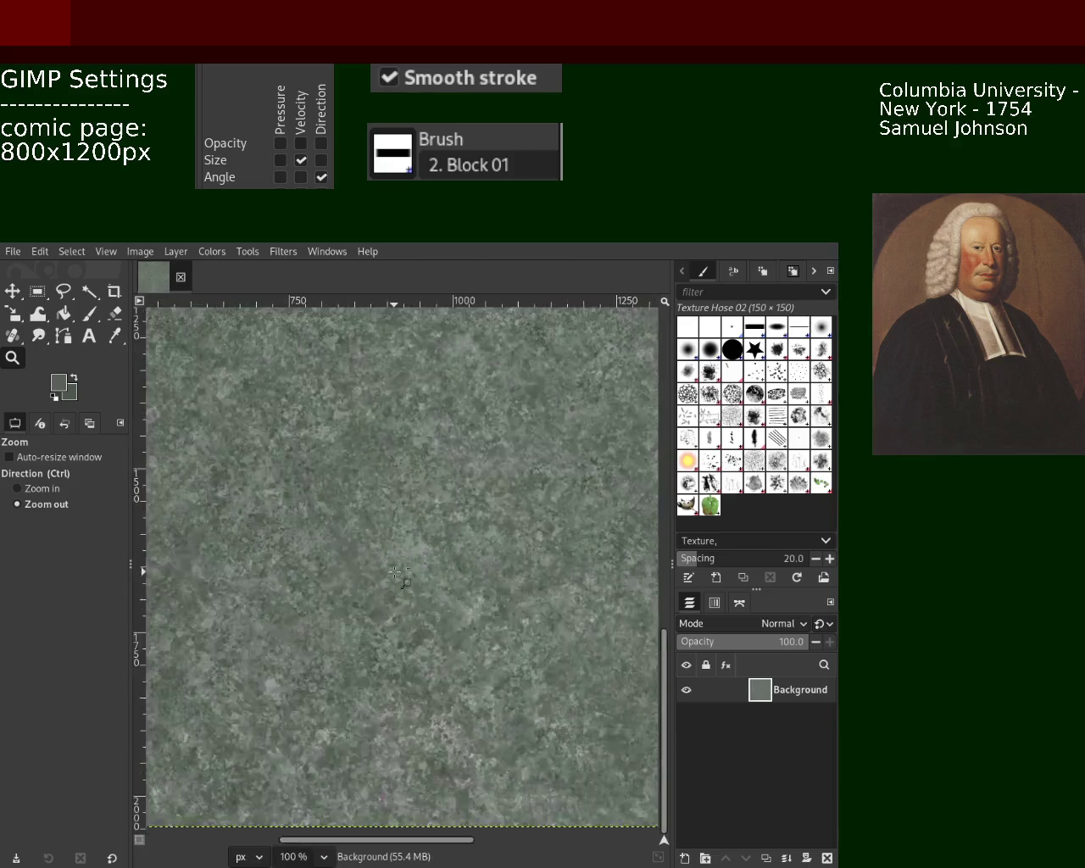
left_click(395, 573)
left_click(395, 573)
left_click(339, 578, "ctrl")
left_click(316, 582)
left_click(316, 583, "ctrl")
left_click(320, 542, "ctrl")
left_click(326, 492)
left_click(325, 491)
left_click(329, 473, "ctrl")
left_click(331, 474, "ctrl")
left_click(356, 483)
left_click(412, 497)
left_click(398, 492)
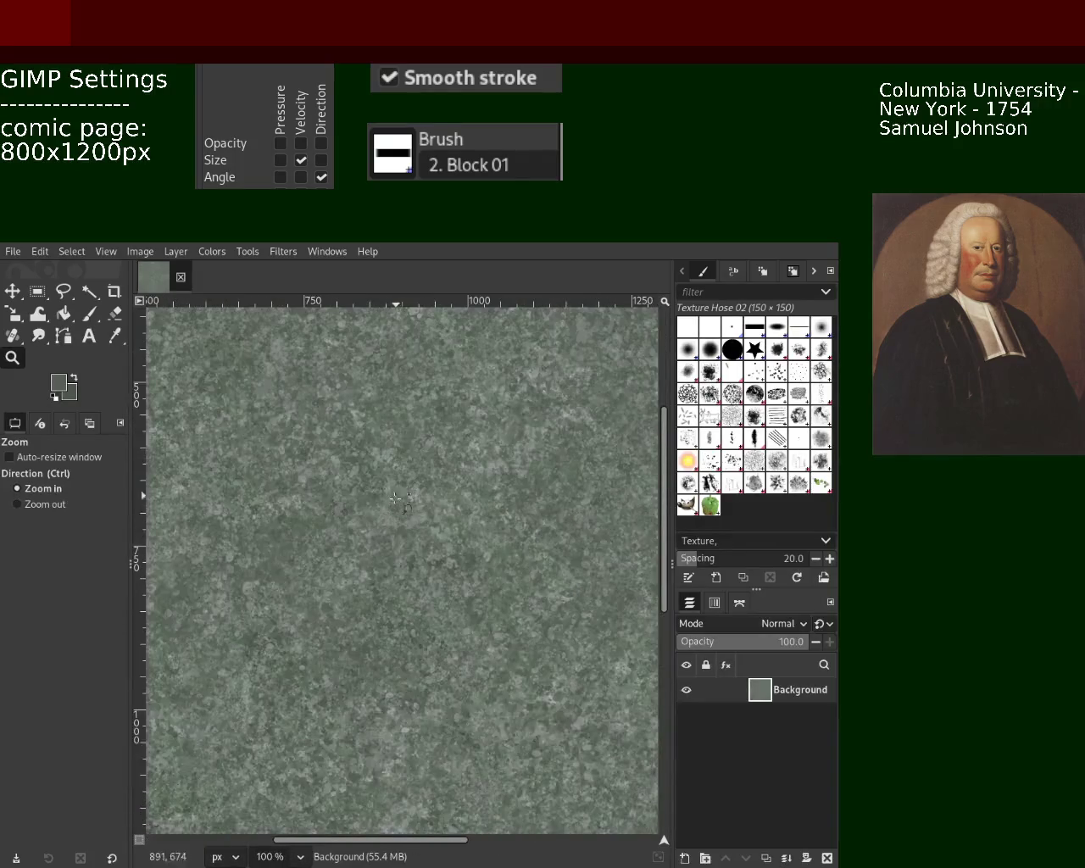
key("ctrl+s")
Apply Layer > Transform > Offset to the Background layer and confirm it
left_click(398, 492, "ctrl")
left_click(569, 509)
left_click(568, 509)
left_click(569, 509, "ctrl")
left_click(568, 510, "ctrl")
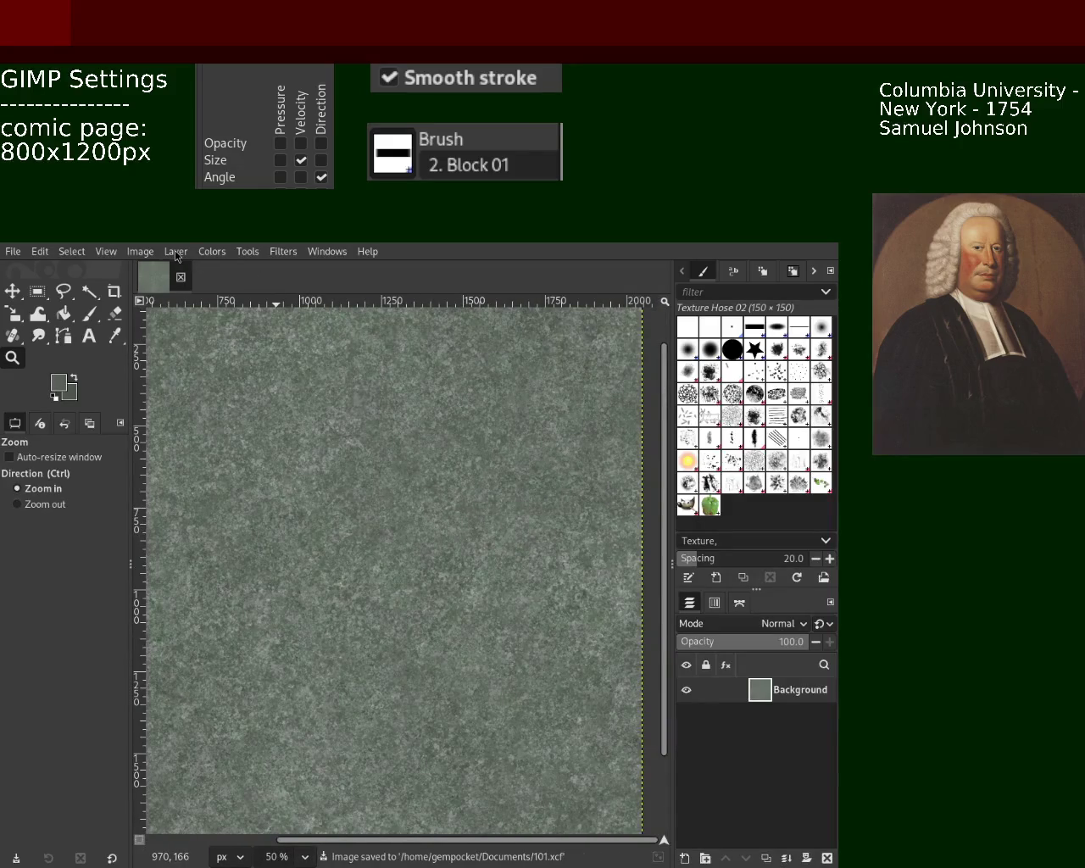
key("shift+ctrl+o")
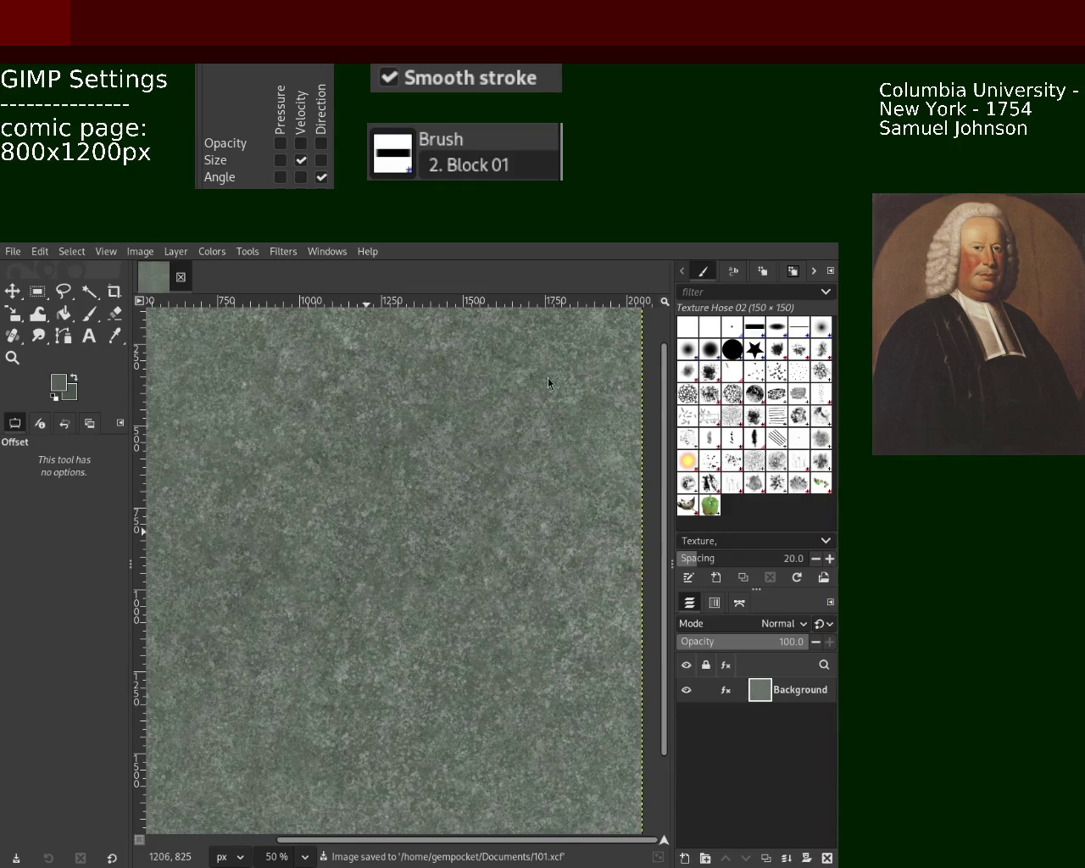
key("Return")
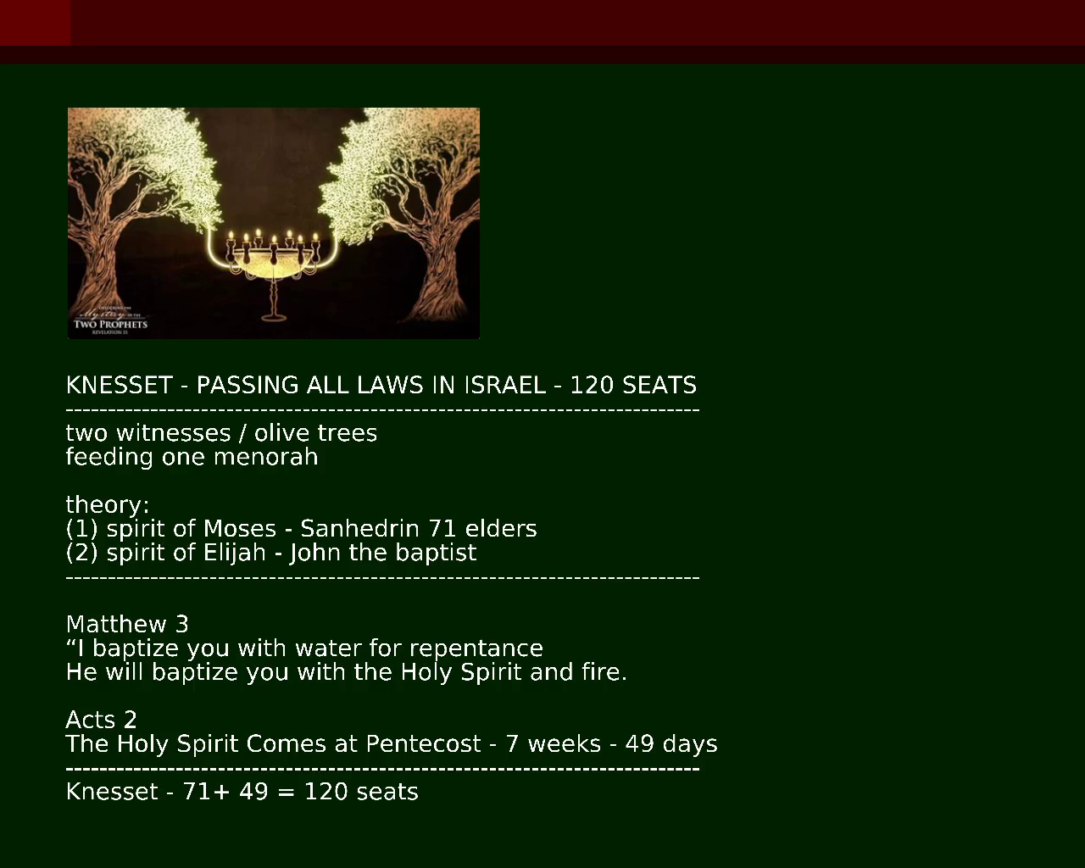
Add ' in zechariah - two in revelation' after 'feeding one menorah', fixing the 'relveation' typo
type(" in zechar")
type("iah")
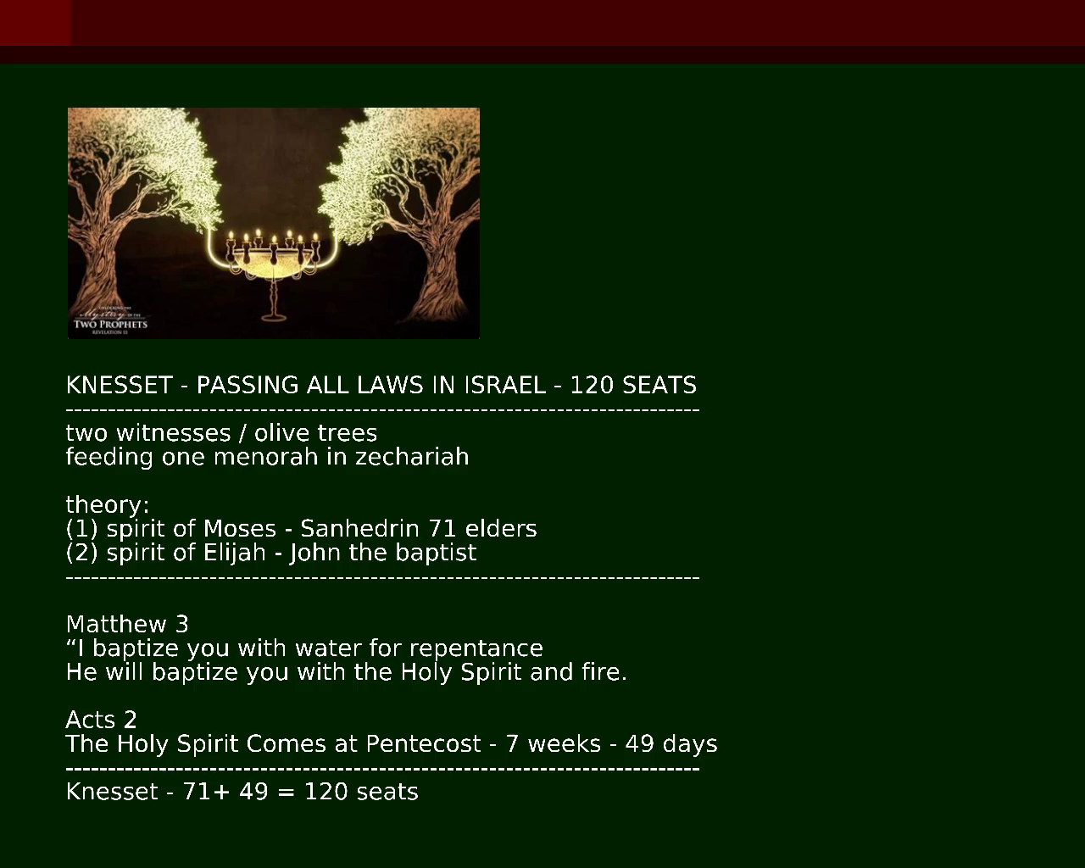
type(" - two in relveation")
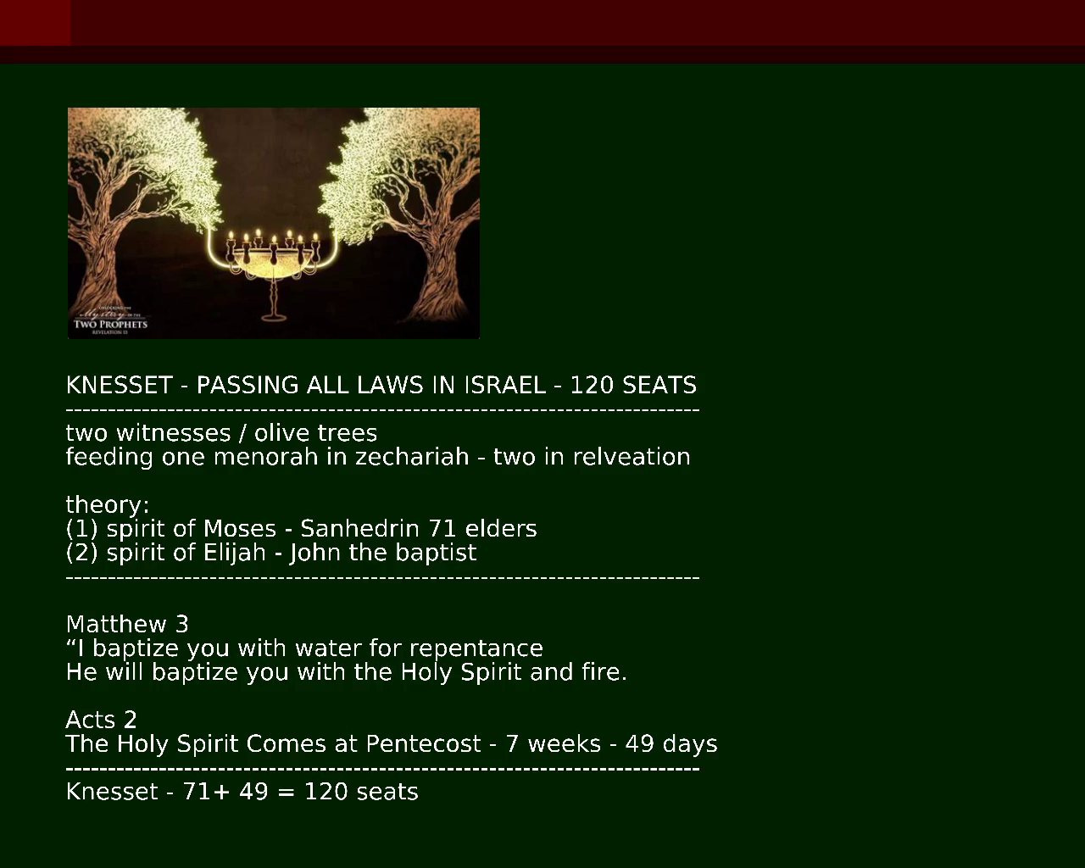
key("BackSpace")
key("BackSpace")
key("BackSpace")
type("velation")
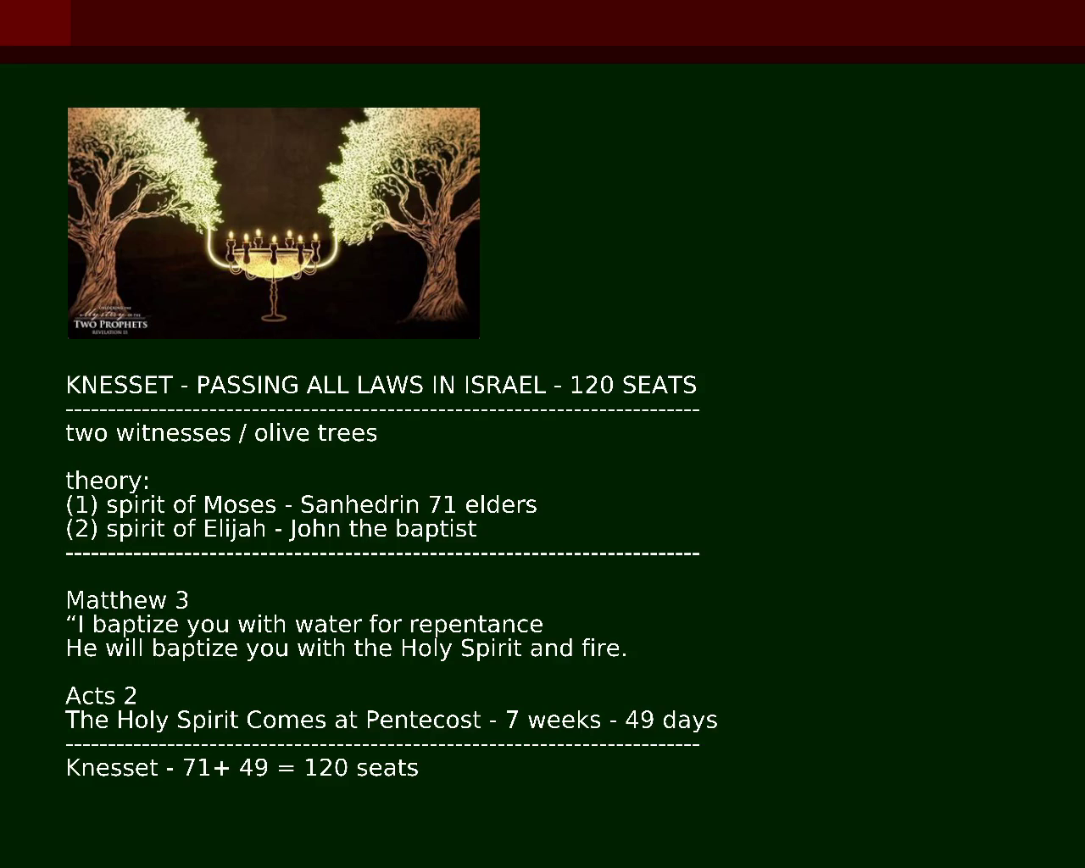
Replace the ' -' after 'Knesset' with a colon in the tally line
key("BackSpace")
key("Delete")
type(":")
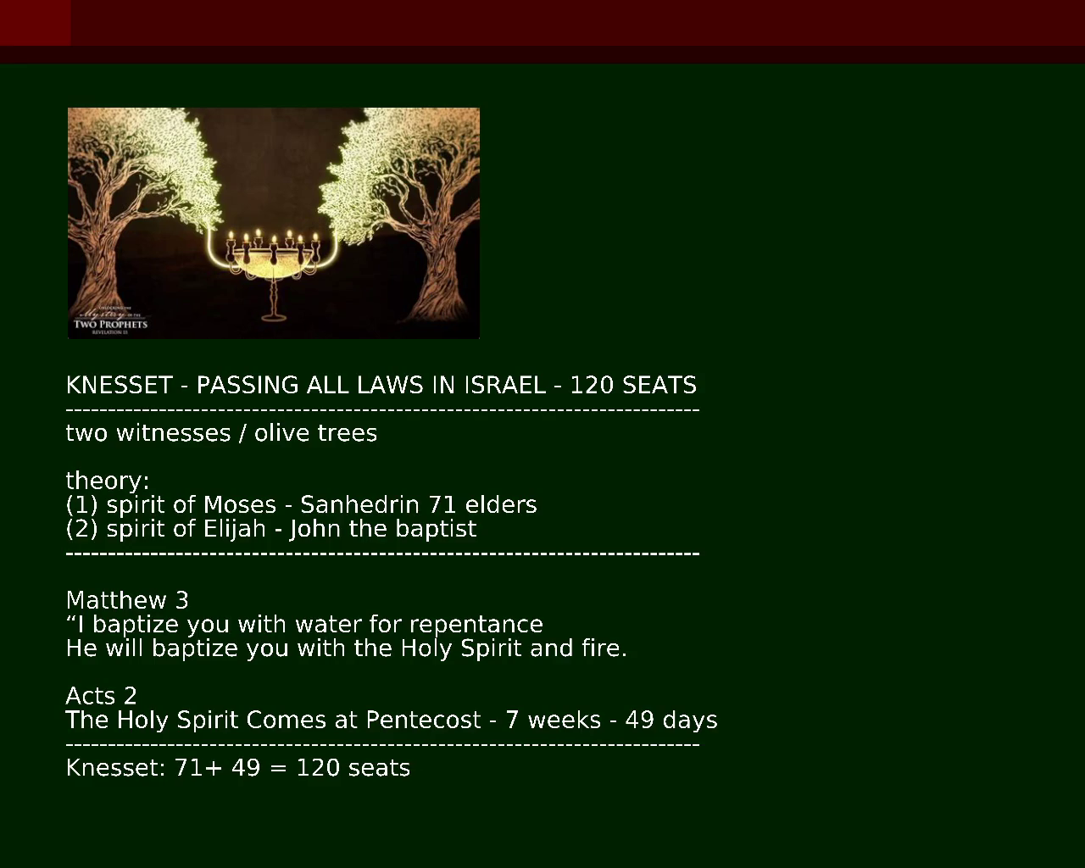
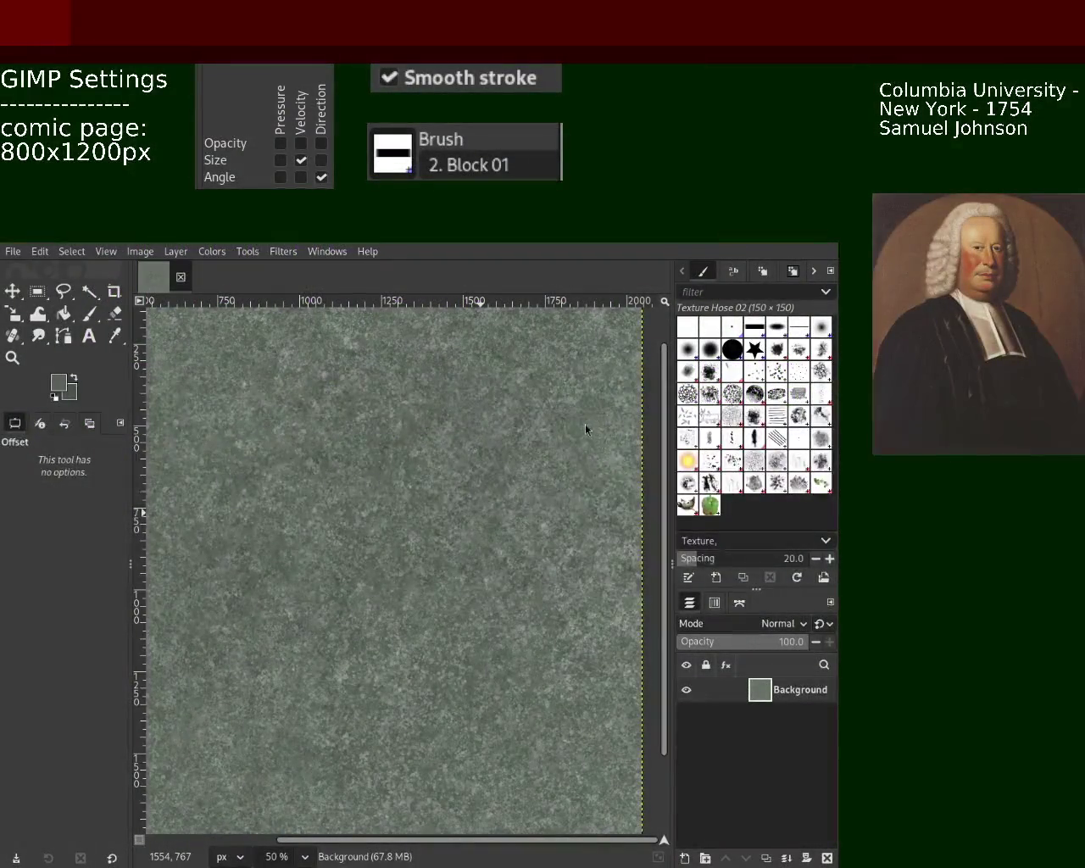
Zoom out with the Zoom tool to view the whole stone texture
left_click(12, 357)
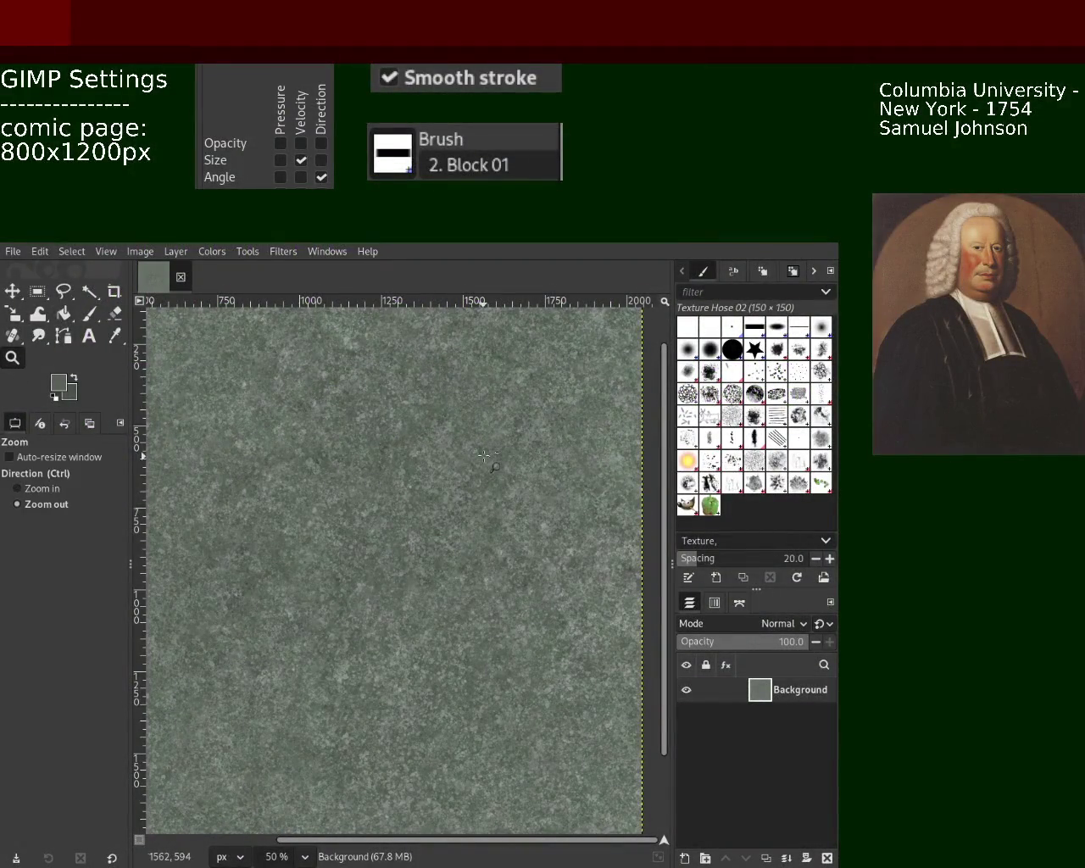
left_click(484, 456)
left_click(484, 456)
scroll(484, 456, "up", 7)
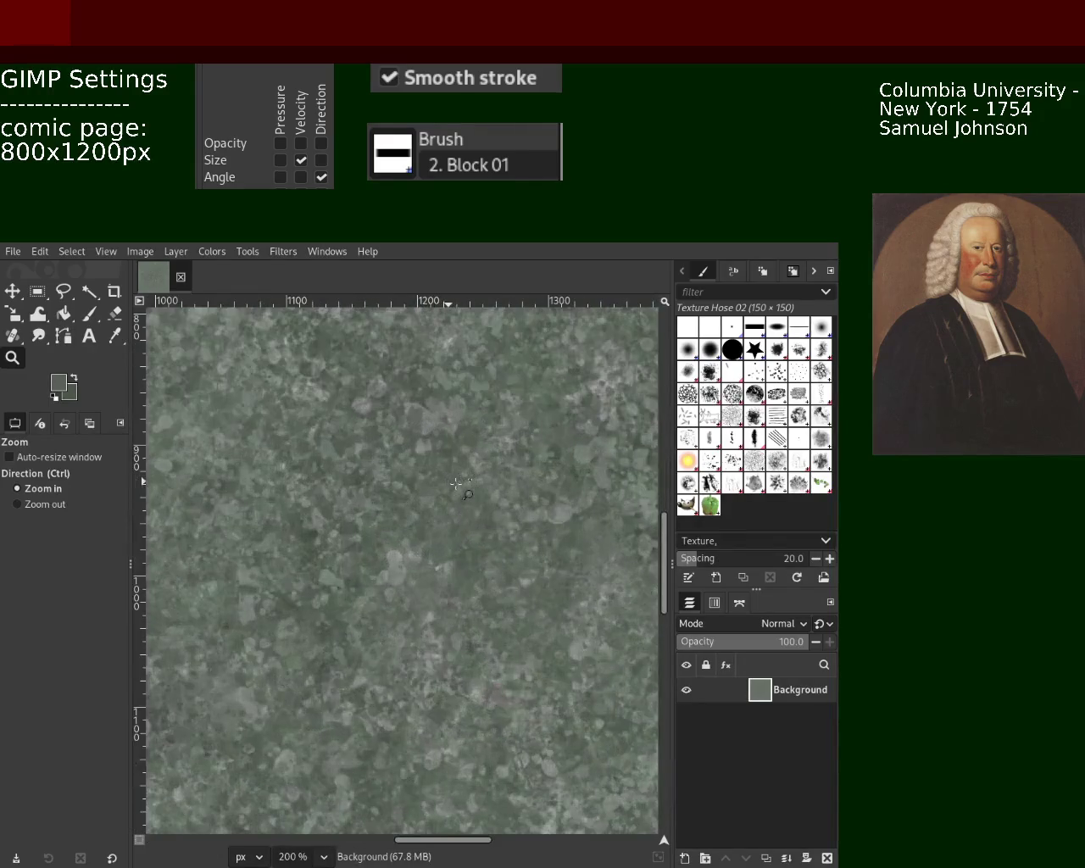
scroll(450, 483, "down", 3)
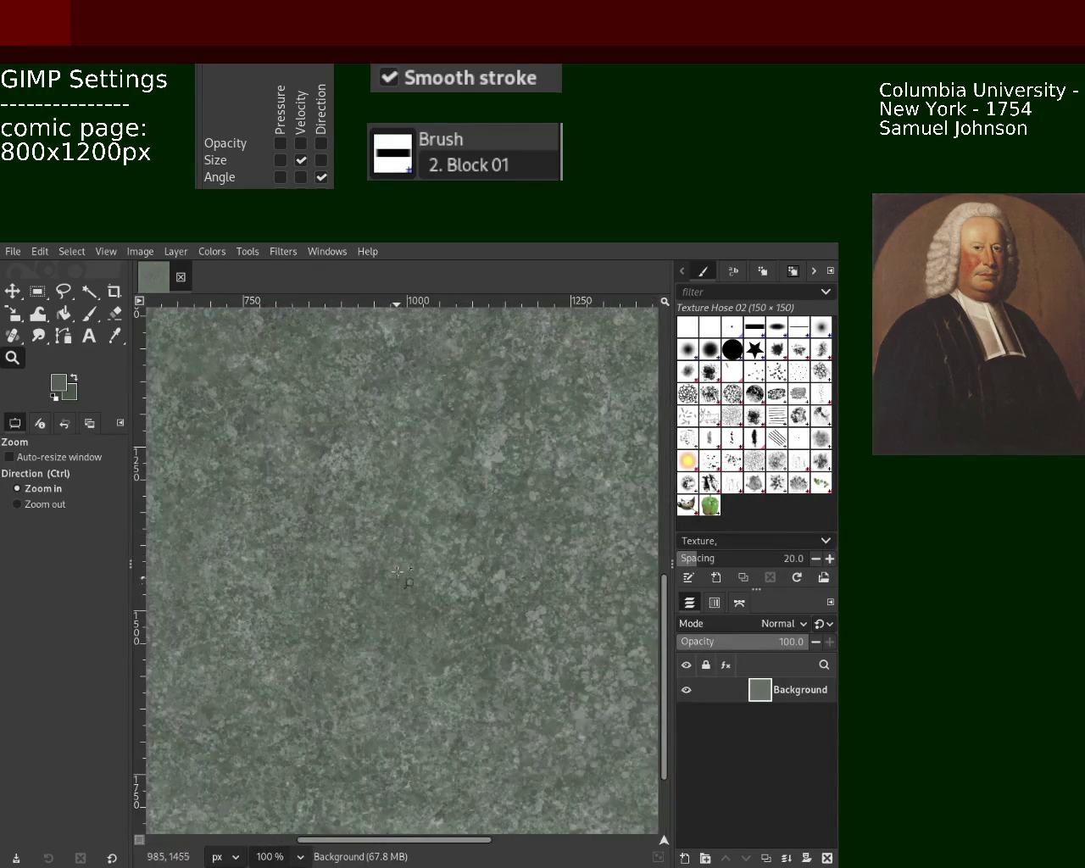
scroll(398, 530, "down", 1)
scroll(424, 529, "down", 3)
Zoom in on the texture detail, then choose the Paintbrush with the Splats 01 brush
left_click(516, 531, "ctrl")
scroll(516, 530, "up", 3)
left_click(520, 537, "ctrl")
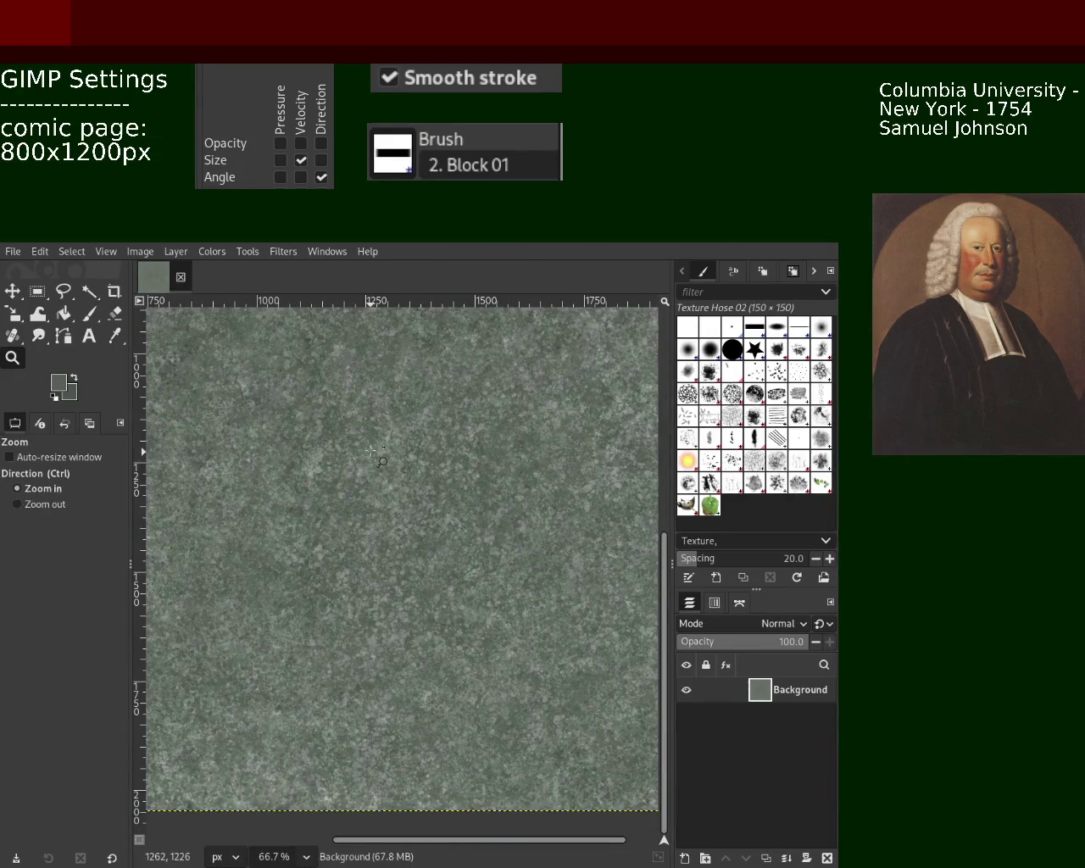
scroll(370, 450, "up", 2)
scroll(491, 500, "down", 2)
scroll(421, 472, "up", 1)
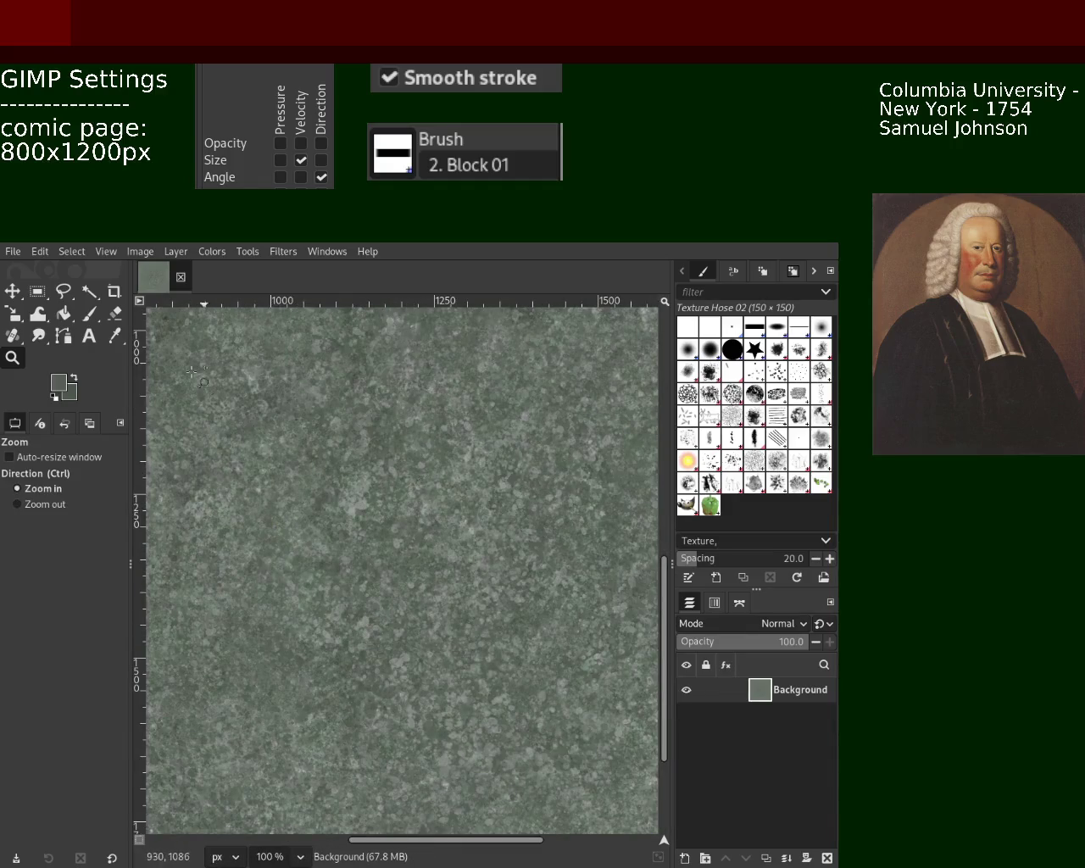
left_click(89, 314)
left_click(709, 460)
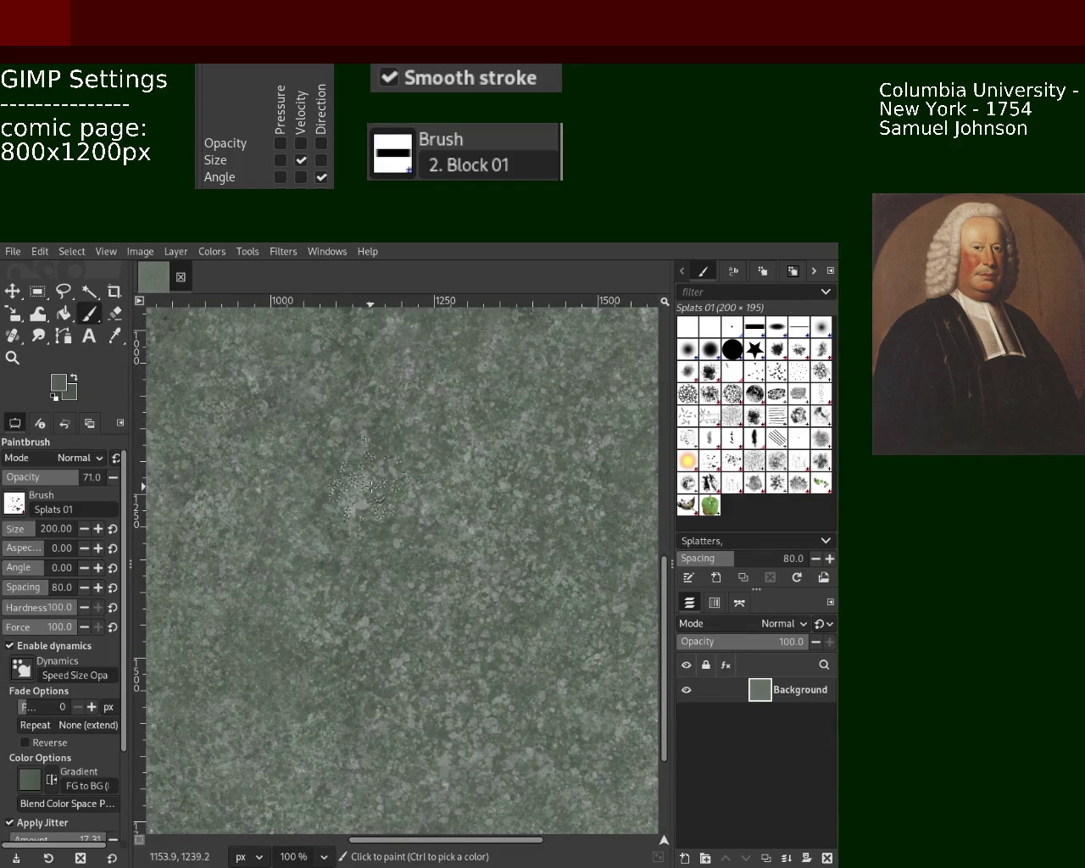
Dab a faint Splats 01 mark at the texture centre and save the image as 101.xcf
left_click(403, 539)
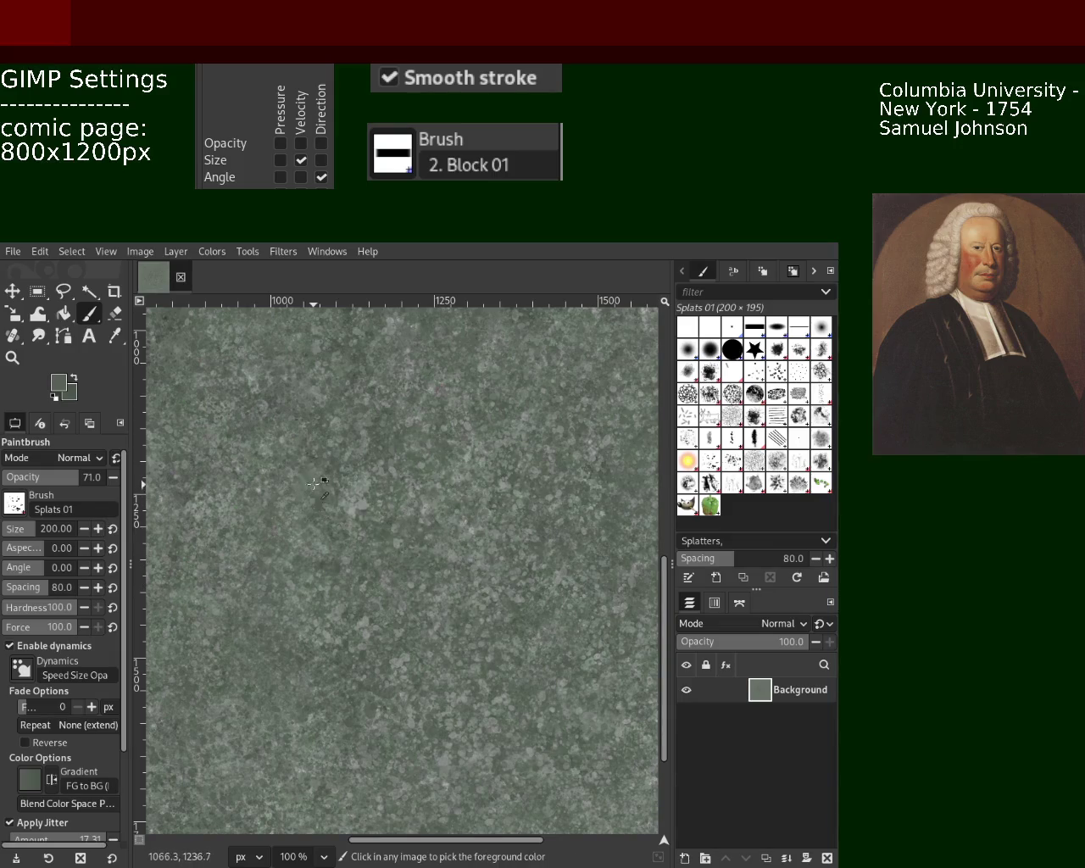
key("ctrl+s")
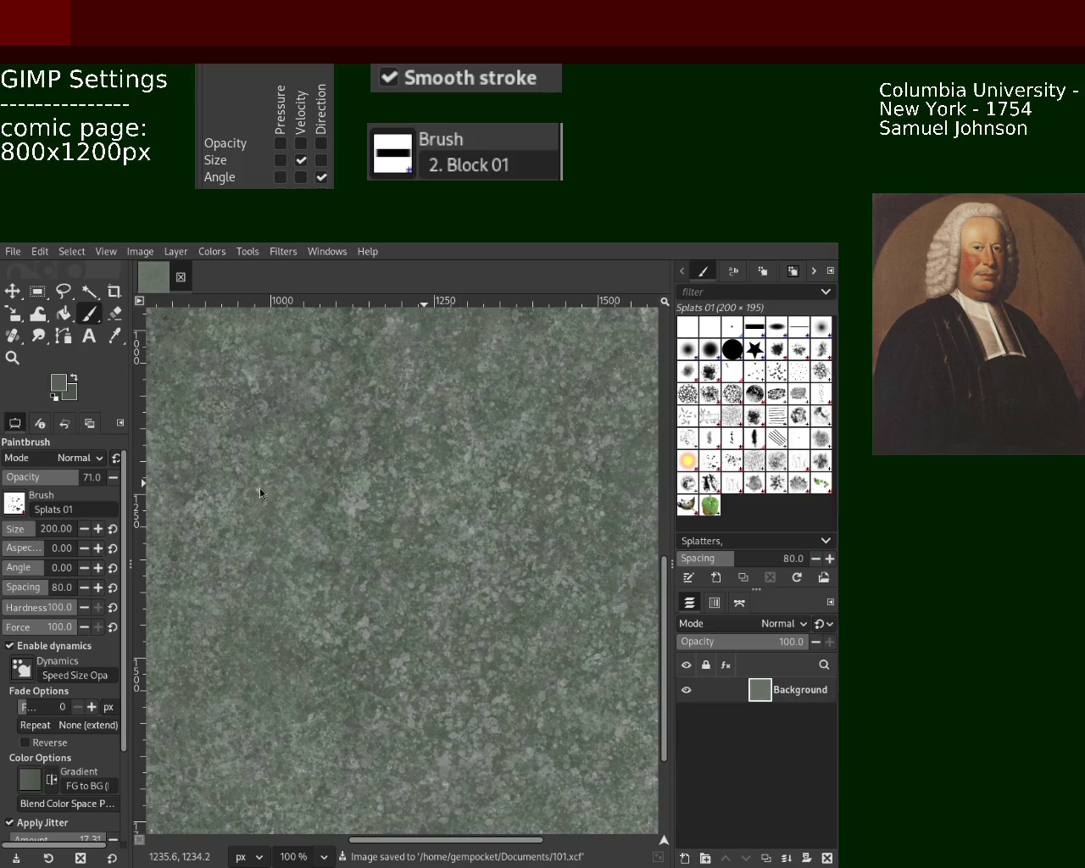
left_click(12, 357)
left_click(501, 511, "ctrl")
Zoom in closer on a spot near the centre of the texture
left_click(497, 438, "ctrl")
left_click(491, 433)
left_click(475, 461, "ctrl")
left_click(449, 508)
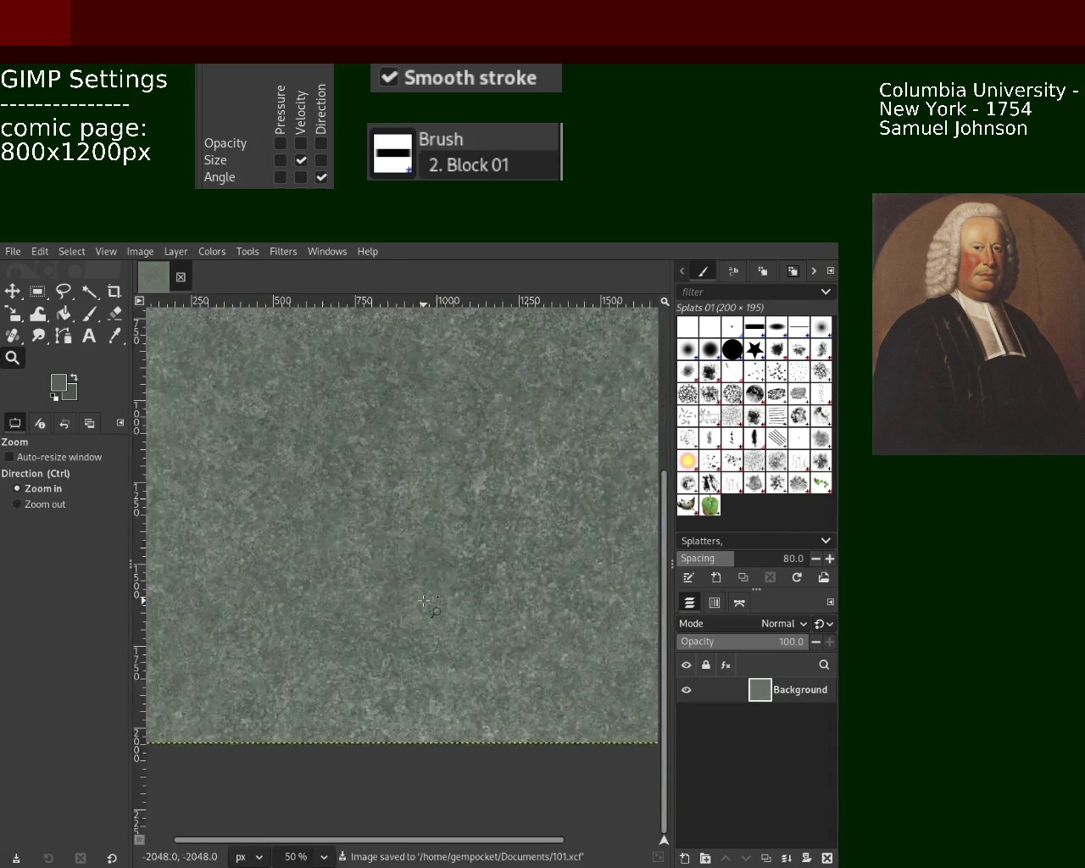
left_click(428, 551)
left_click(421, 562, "ctrl")
left_click(421, 562, "ctrl")
left_click(518, 495)
left_click(518, 495)
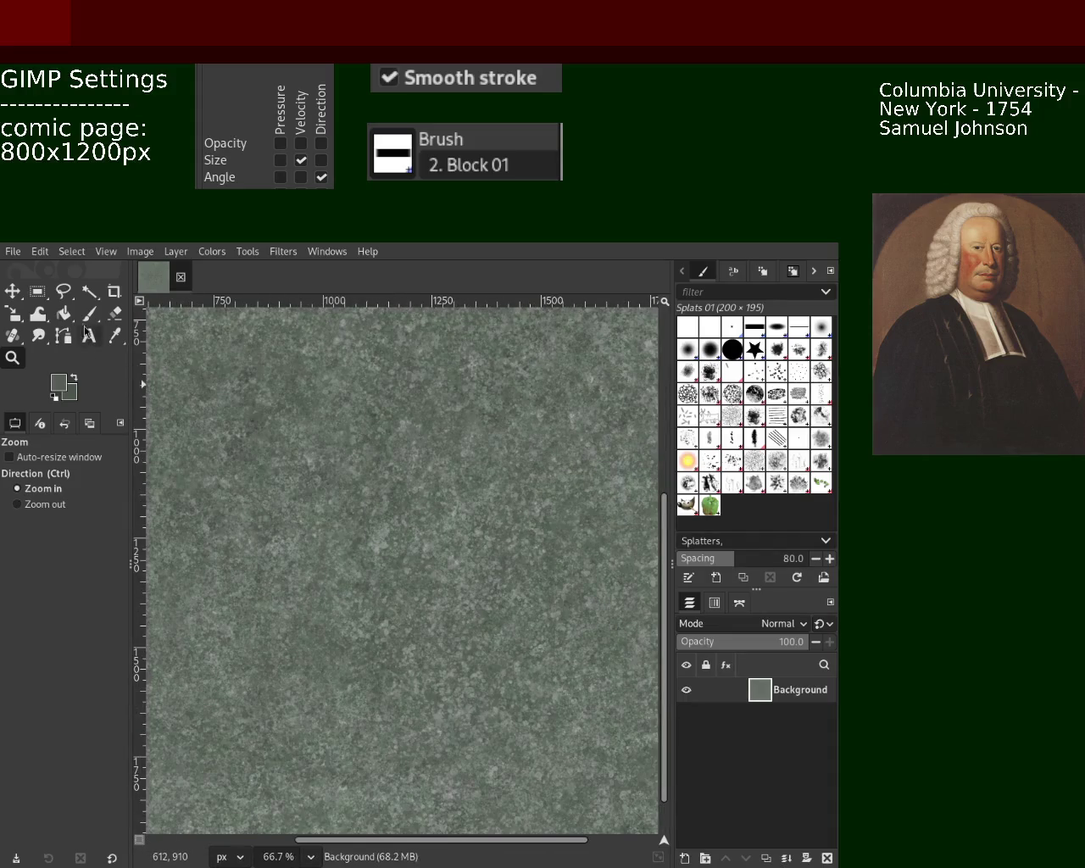
Sample colours from the texture and paint colour-matched splatters over the earlier mark
left_click(89, 313)
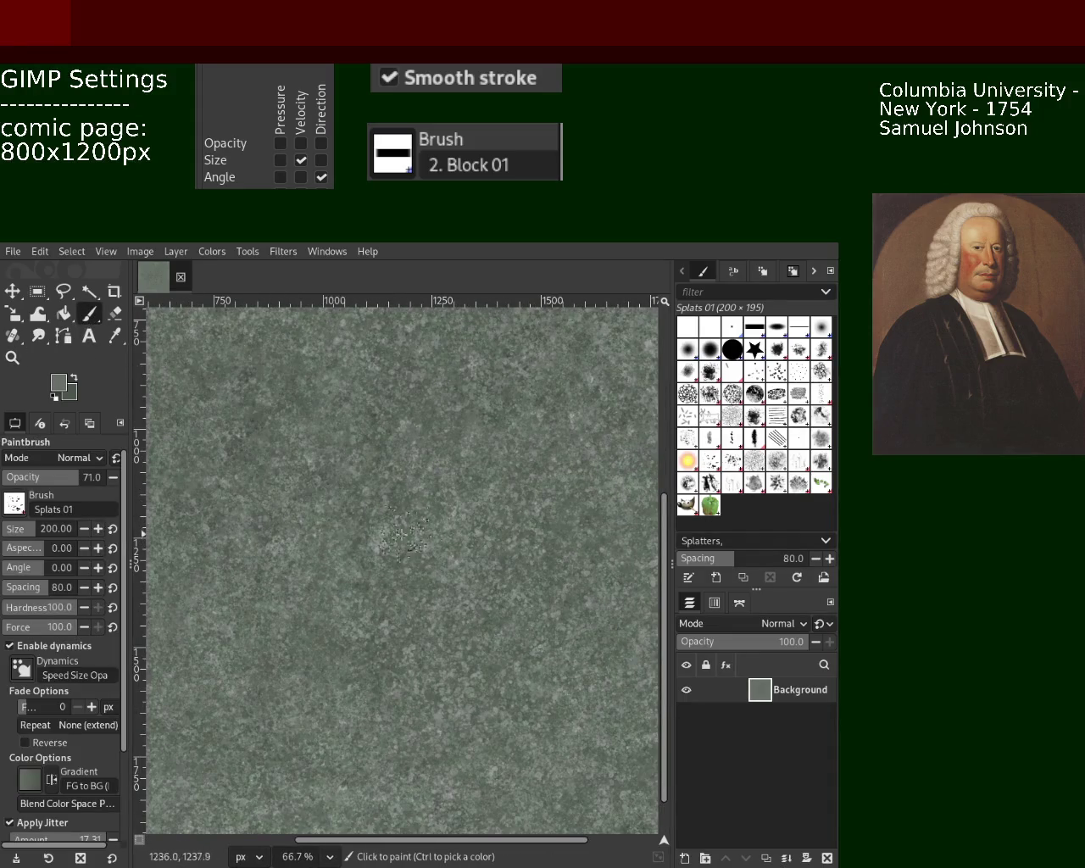
left_click(399, 552)
left_click(399, 552, "ctrl")
left_click_drag(400, 559, 364, 532)
left_click(366, 561, "ctrl")
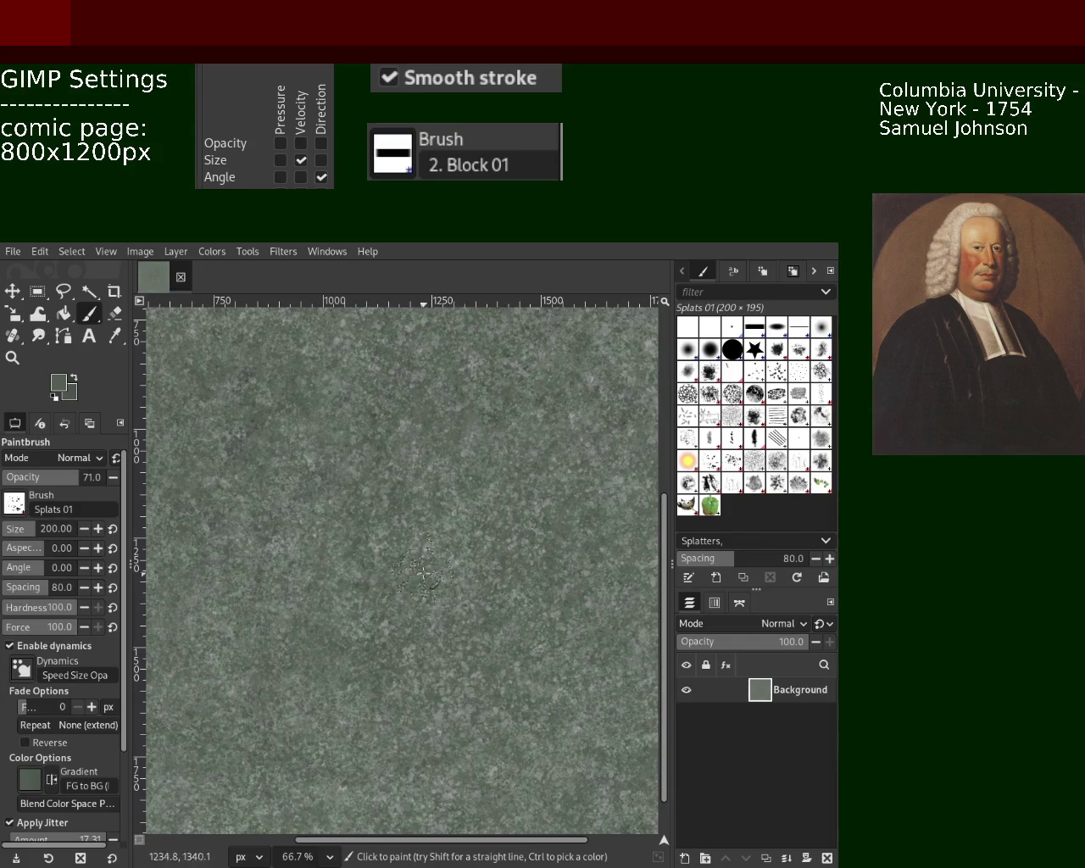
Sample a lighter grey-green from the texture with the Paintbrush to blend in near the top
key("z")
scroll(325, 475, "down", 3)
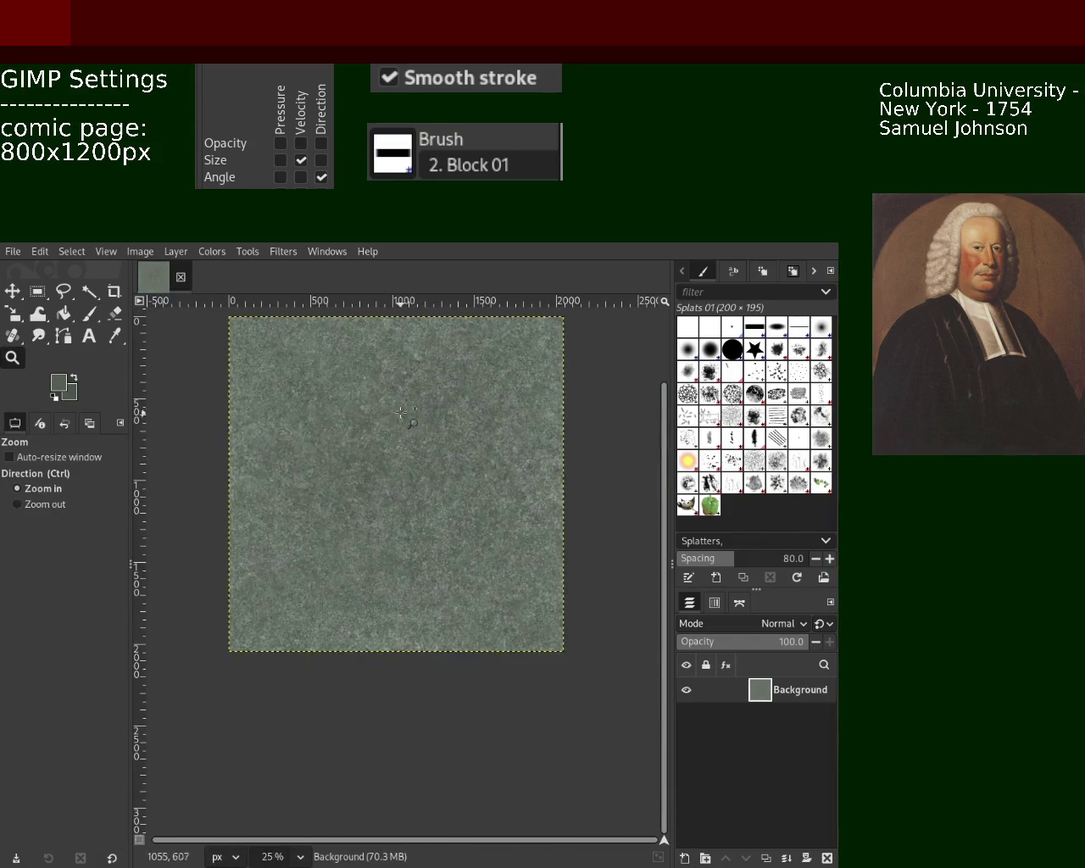
scroll(415, 423, "up", 2)
scroll(428, 434, "down", 1)
scroll(428, 434, "up", 2)
key("p")
left_click(442, 440, "ctrl")
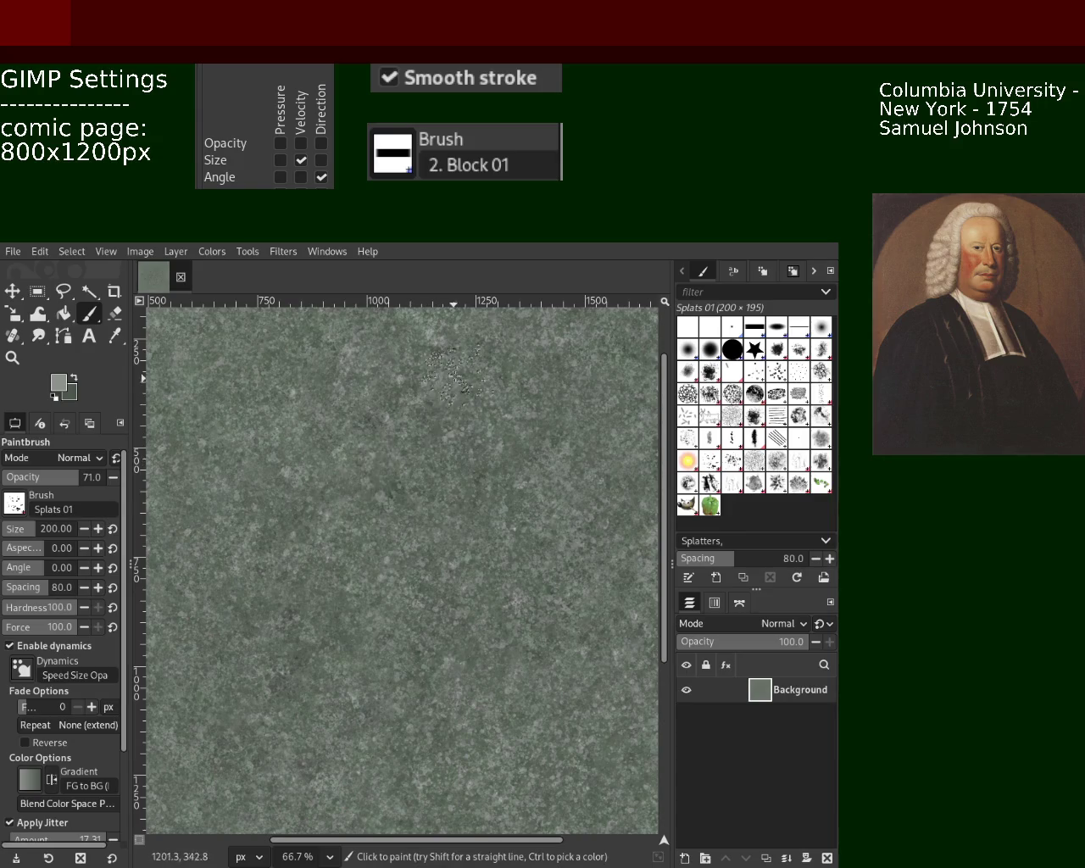
Zoom out to view the whole image and save it again as 101.xcf
left_click(12, 357)
scroll(422, 485, "down", 4)
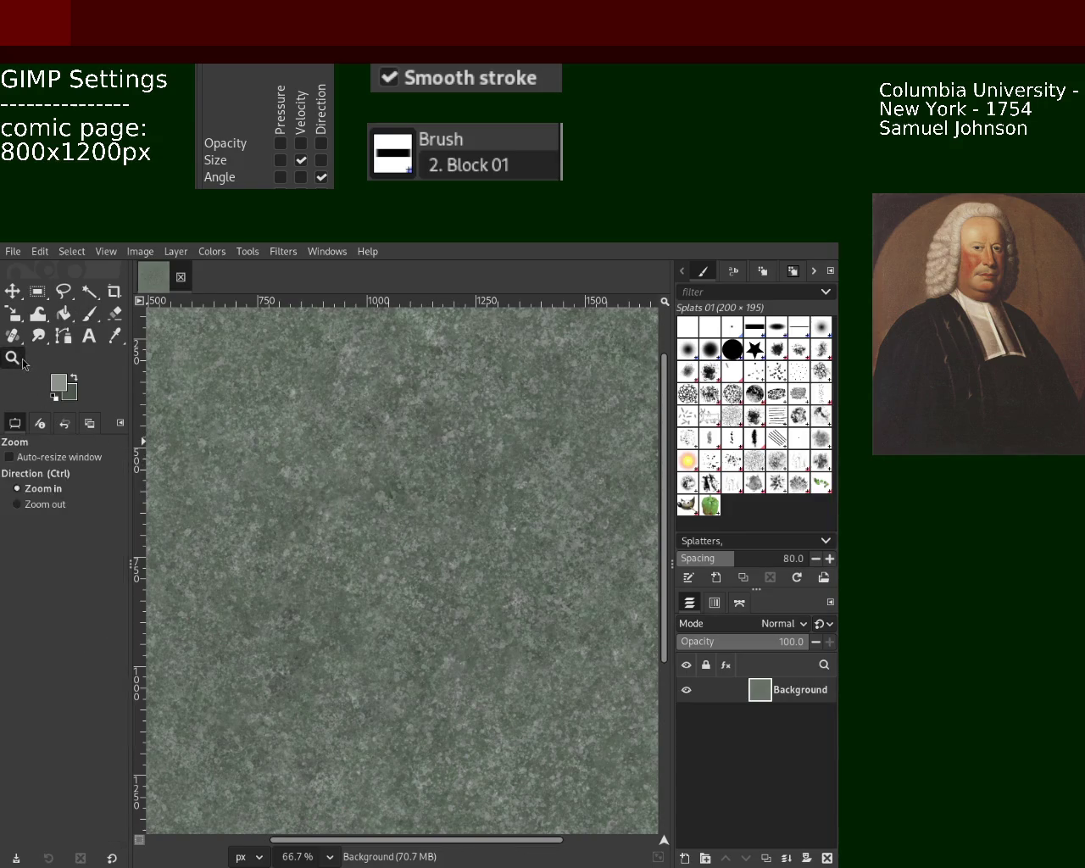
scroll(422, 486, "up", 4)
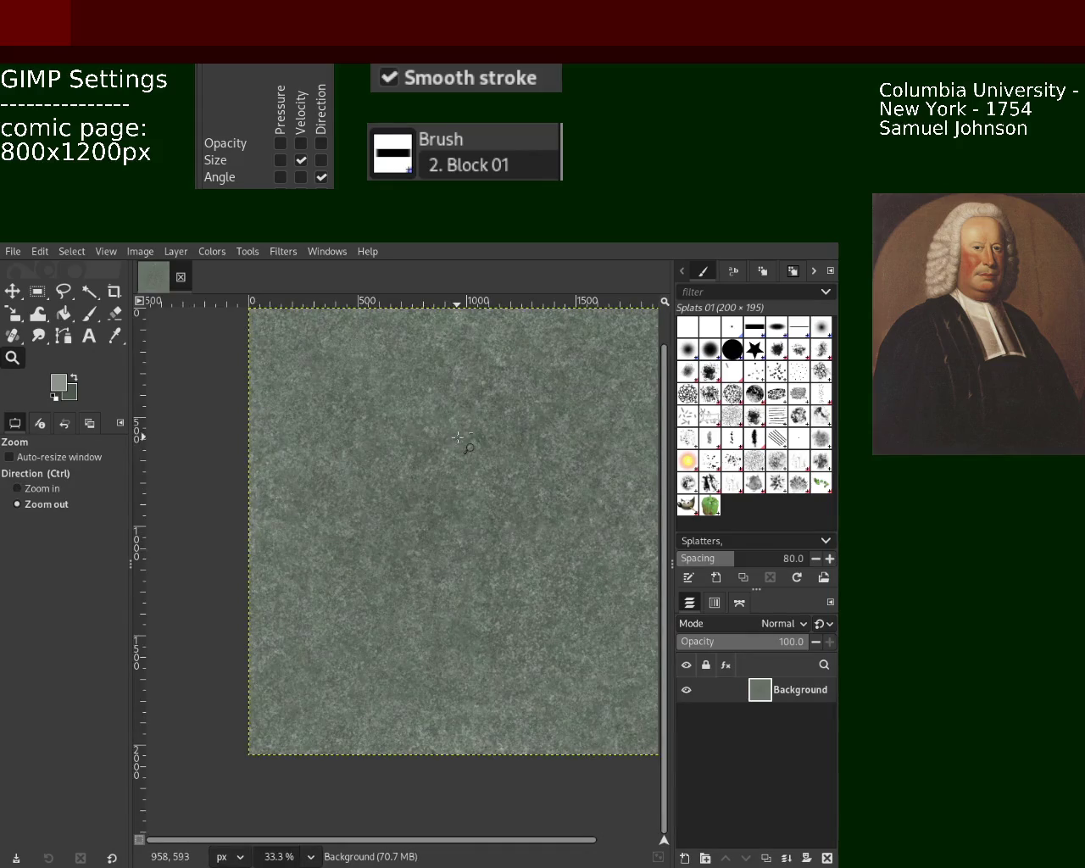
scroll(484, 447, "down", 1)
scroll(478, 436, "up", 1)
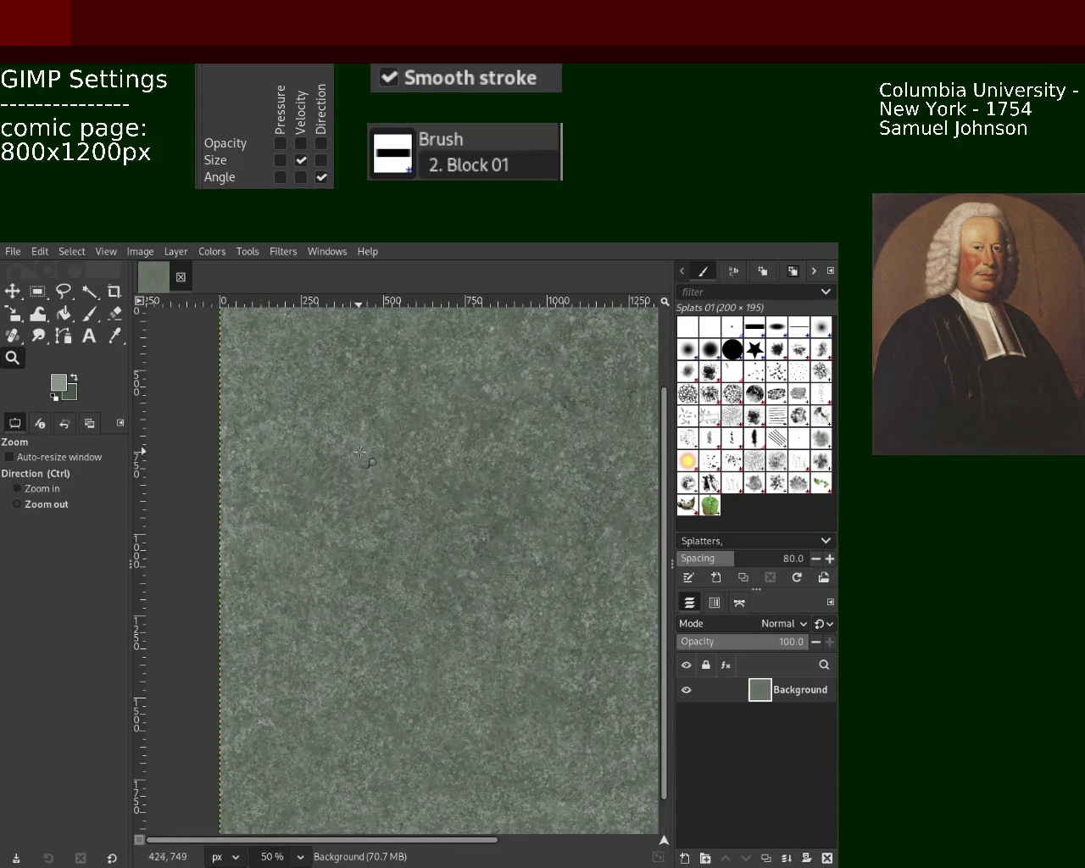
scroll(473, 420, "down", 3)
scroll(469, 408, "up", 3)
key("ctrl+s")
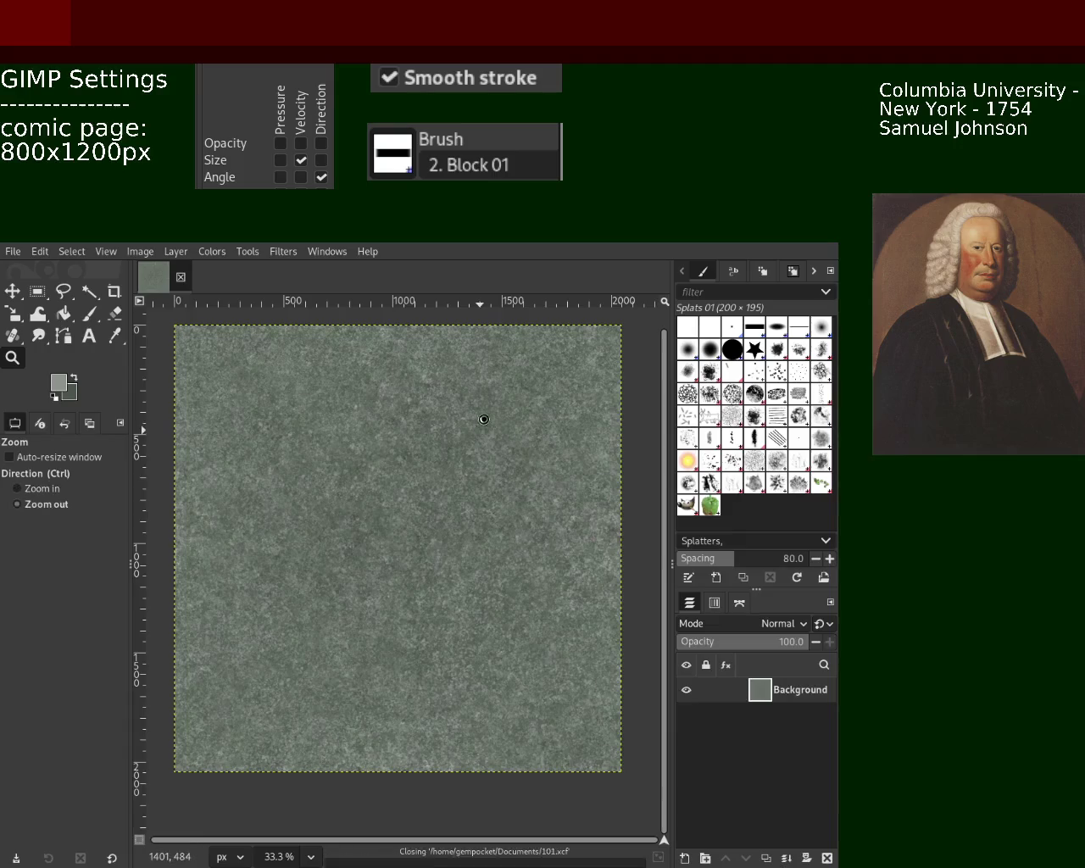
Scroll across the image and return to the Paintbrush
scroll(481, 420, "down", 2)
scroll(478, 501, "up", 2)
scroll(479, 503, "up", 2)
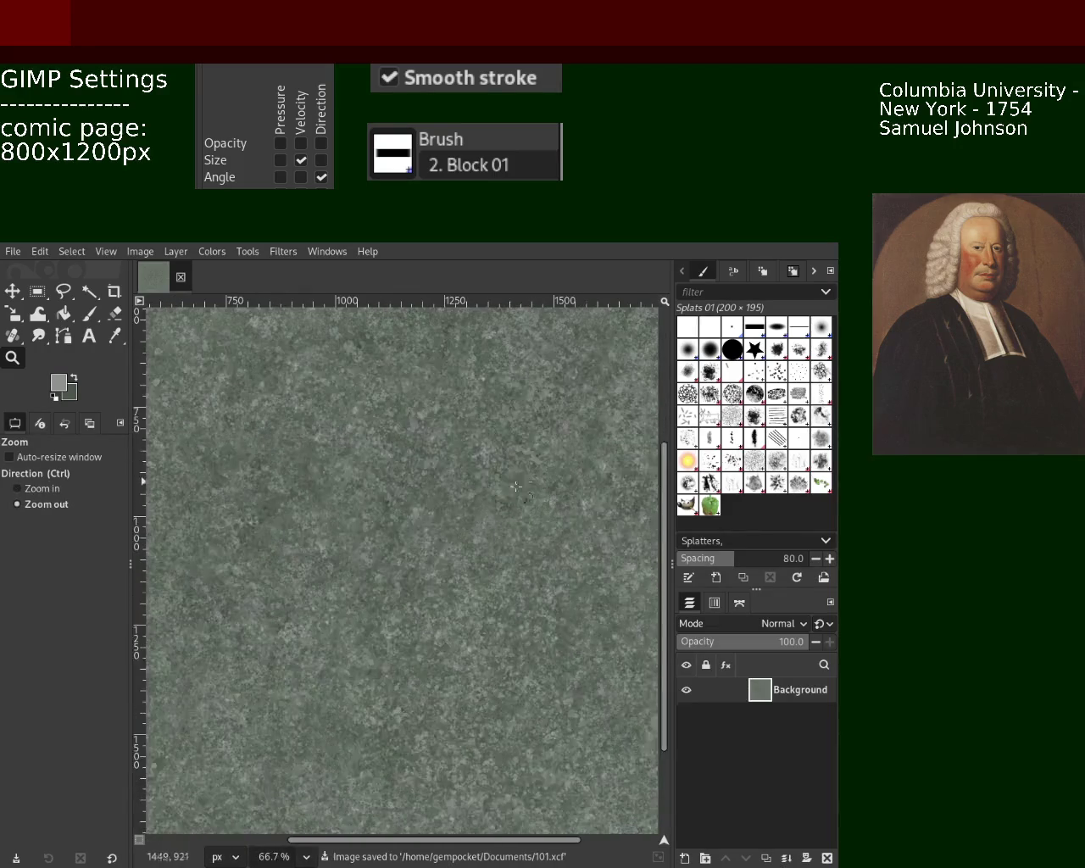
scroll(474, 500, "down", 1)
scroll(470, 509, "up", 1)
left_click(89, 317)
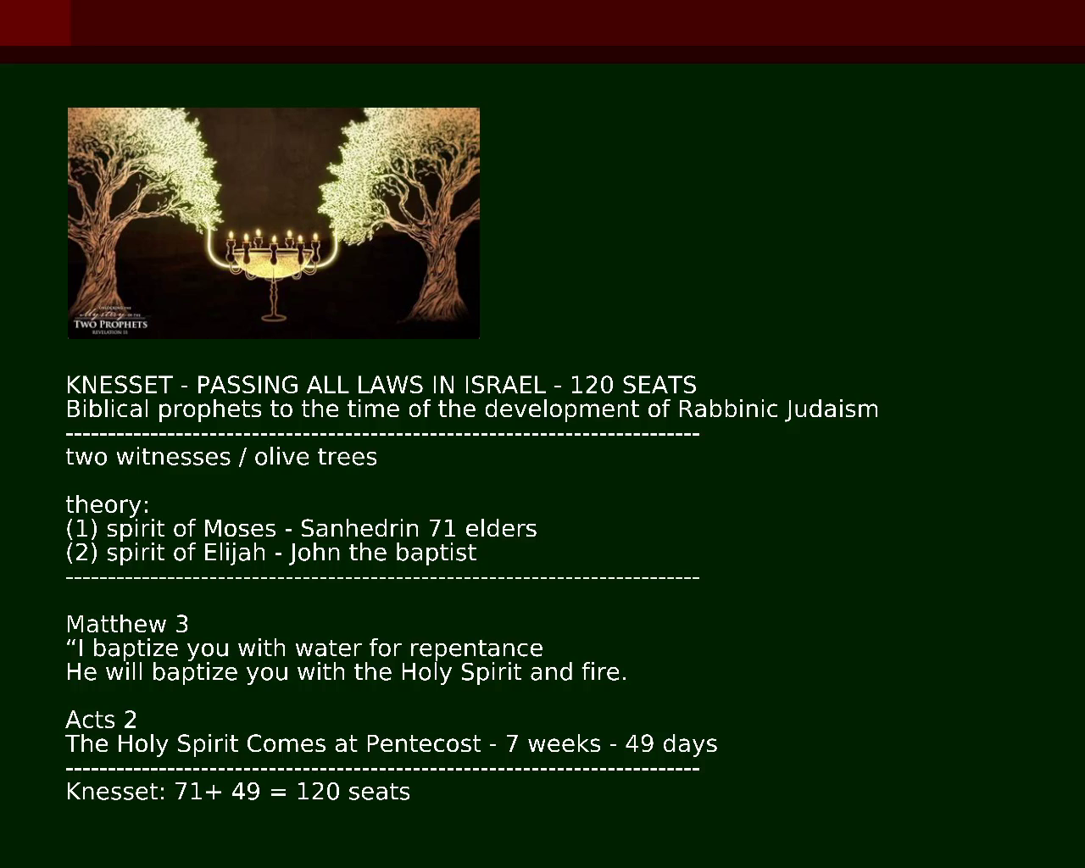
Add a closing double quote after Judaism and insert '102 -' after the opening quote
type("\"")
type("\"")
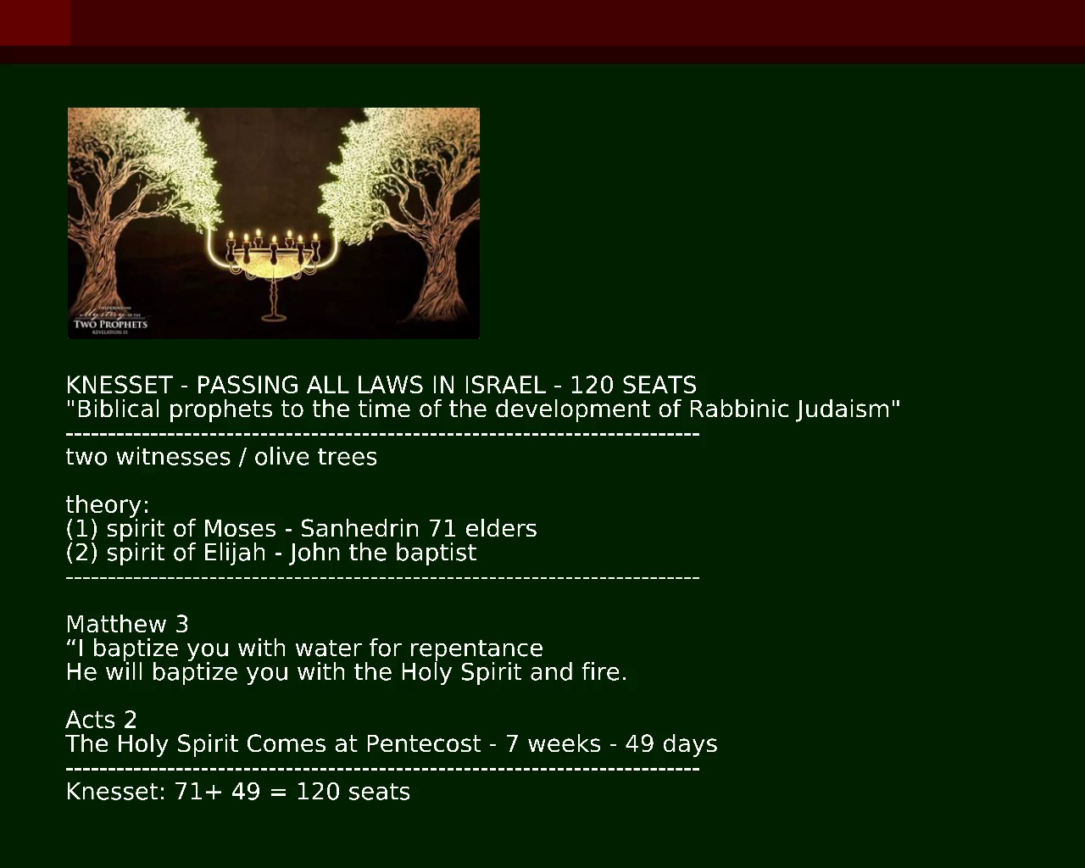
type("10")
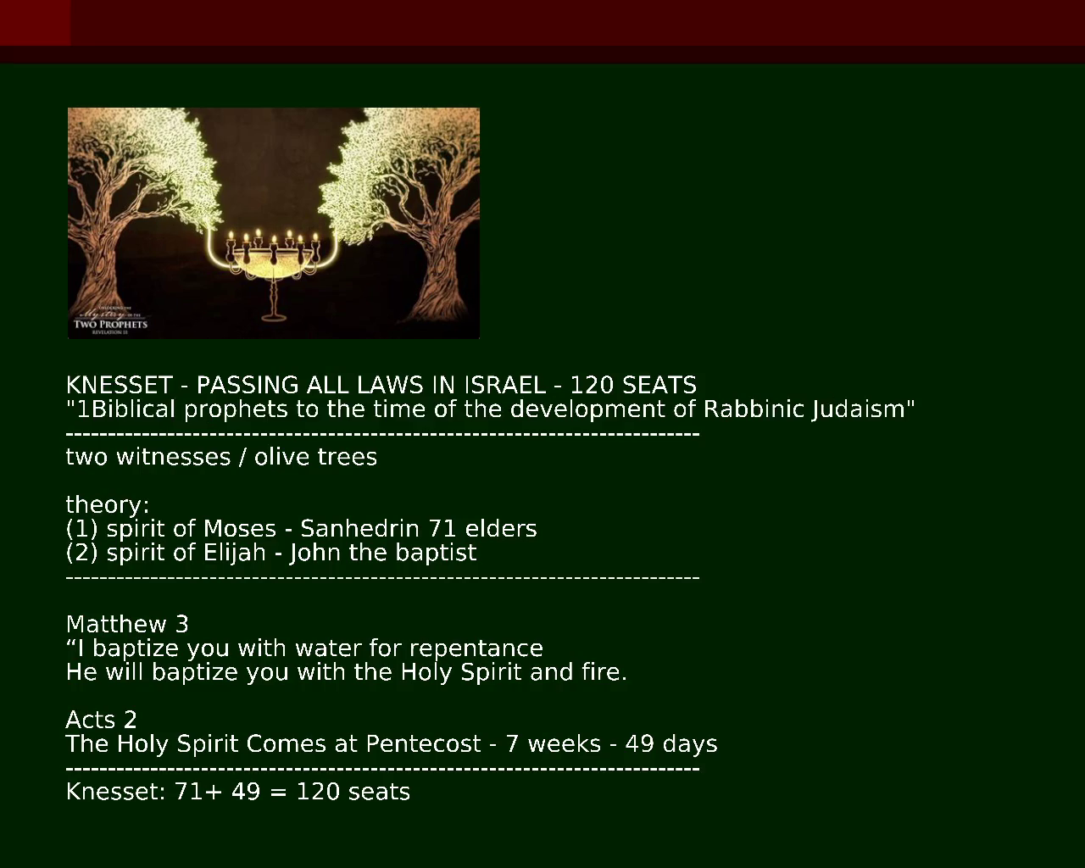
type("2")
type("0 -")
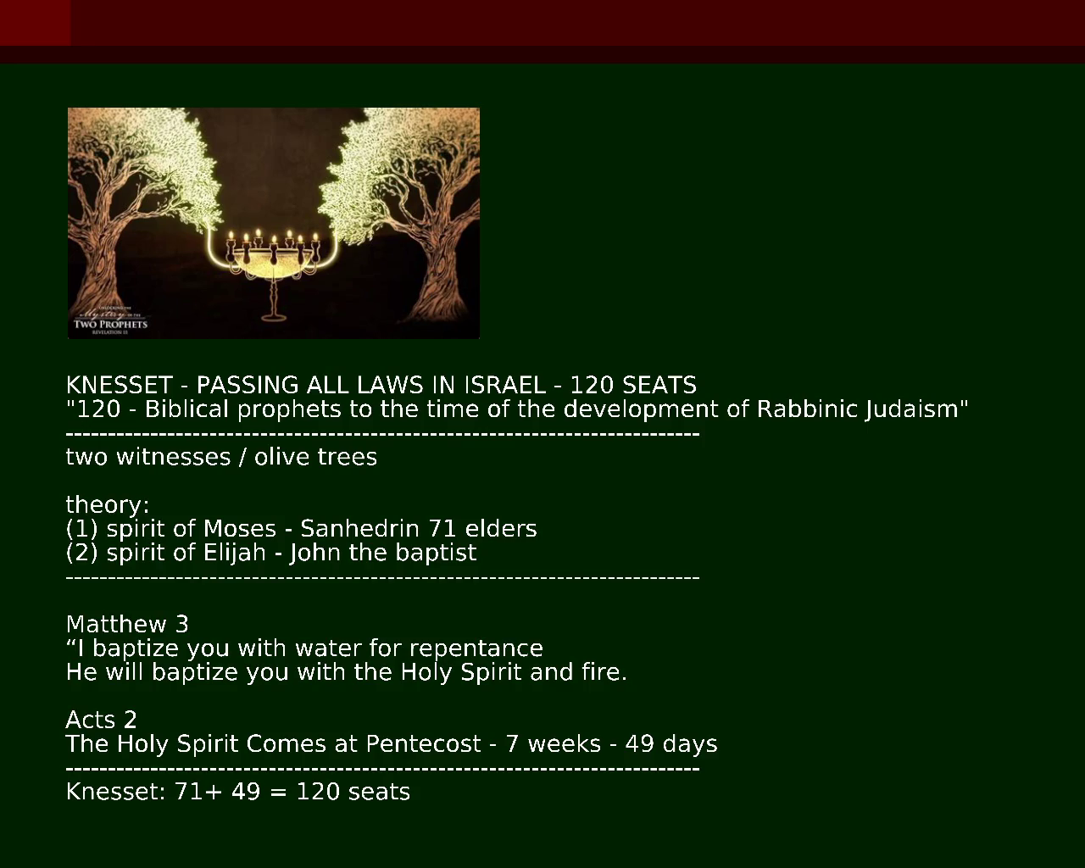